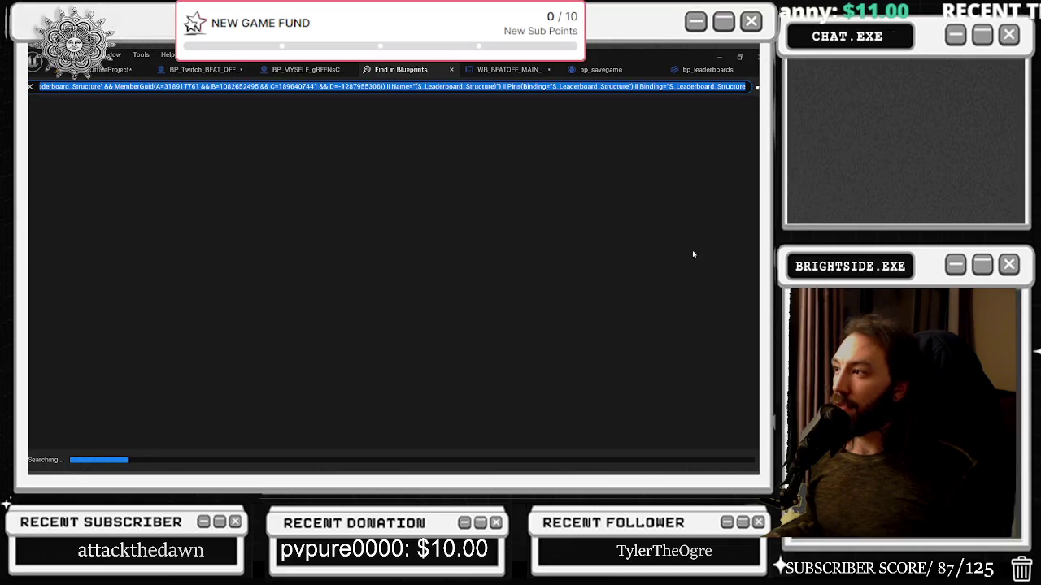
Step: Return to the editor and bring up the BP_Twitch_BEAT_OFFICES blueprint's Event Graph
key(alt+Tab)
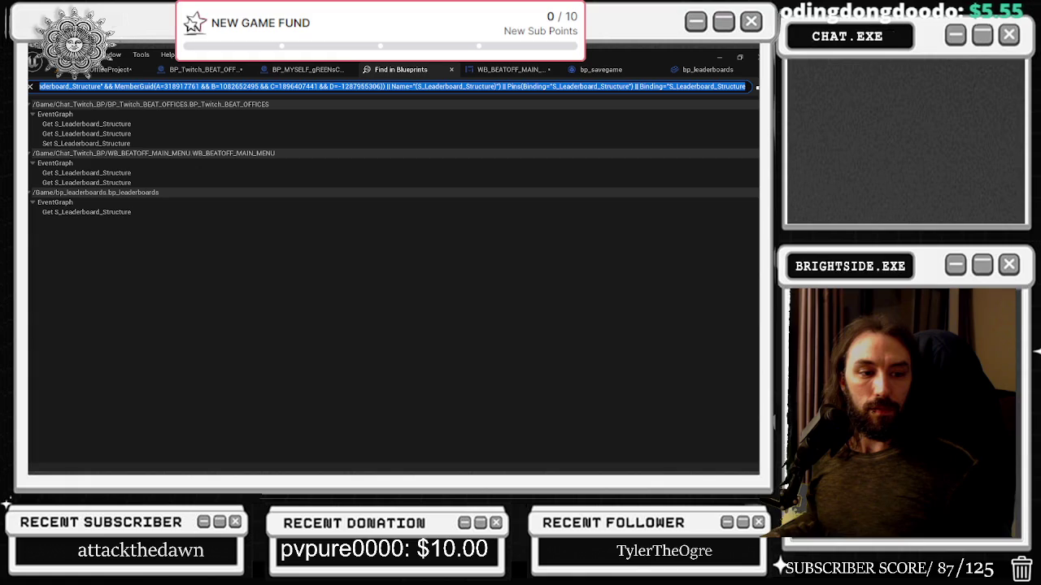
click(248, 345)
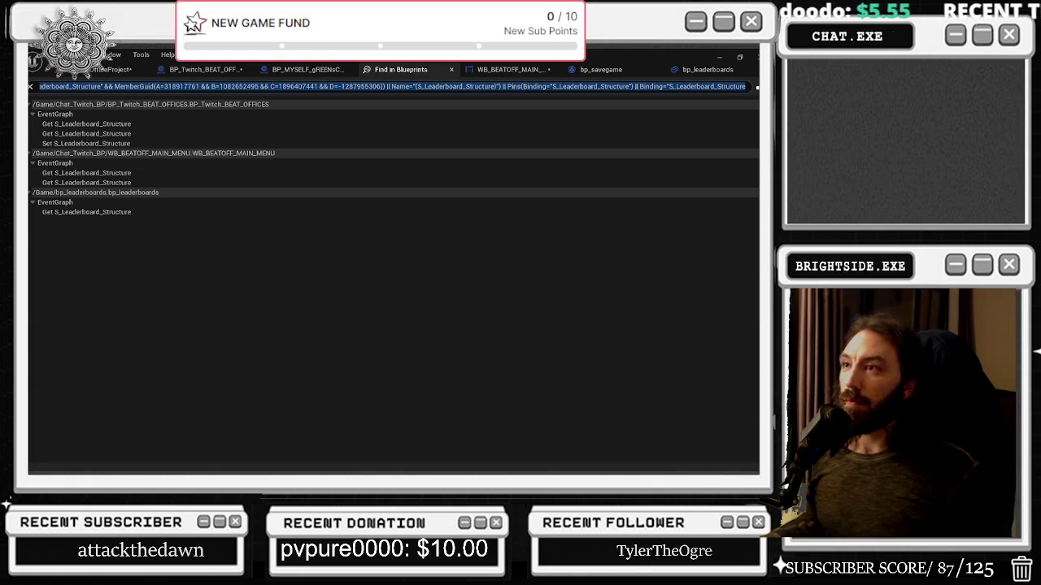
click(187, 69)
click(309, 104)
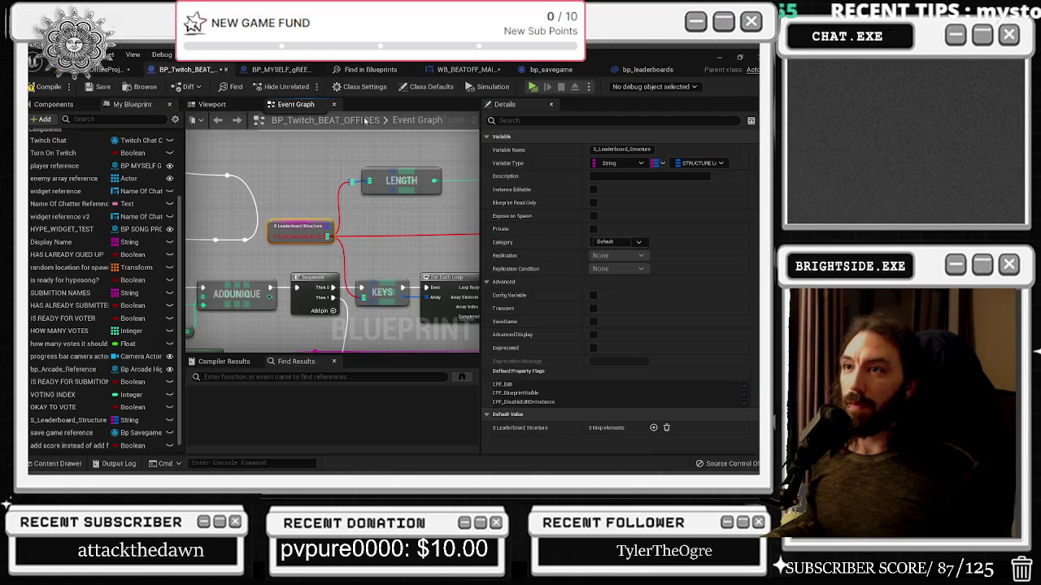
Step: Replace the old Length node with a new Length node pulled from the S_Leaderboard_Structure map
click(353, 231)
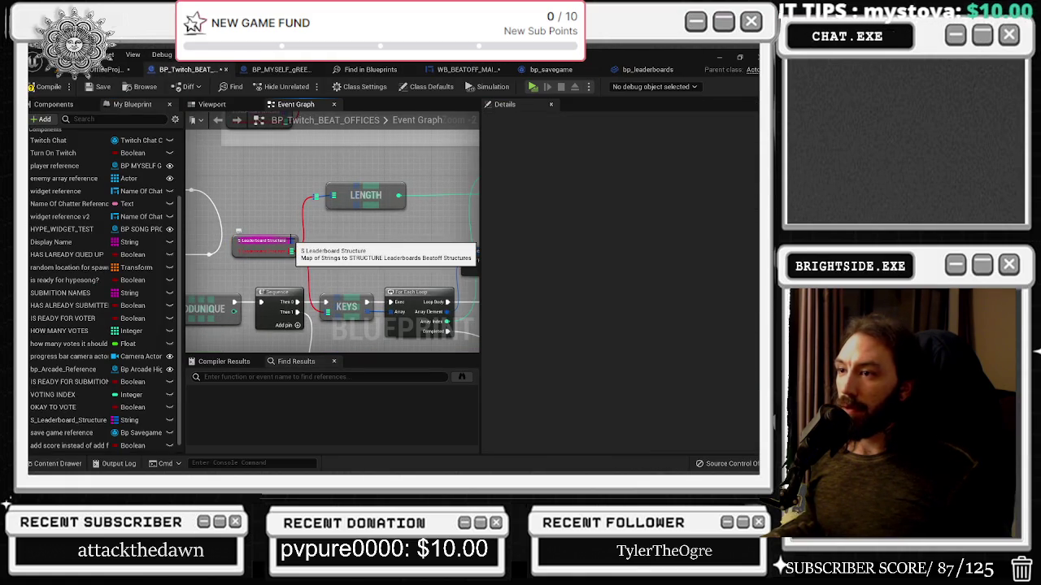
mouse_move(291, 244)
mouse_down()
mouse_move(319, 200)
mouse_move(323, 215)
mouse_up()
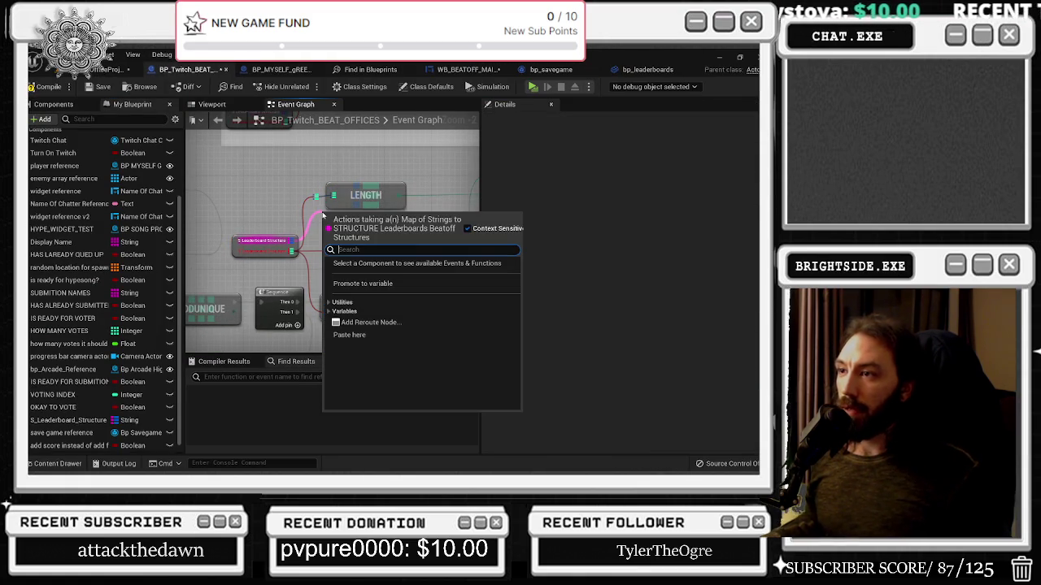
text(length)
key(Return)
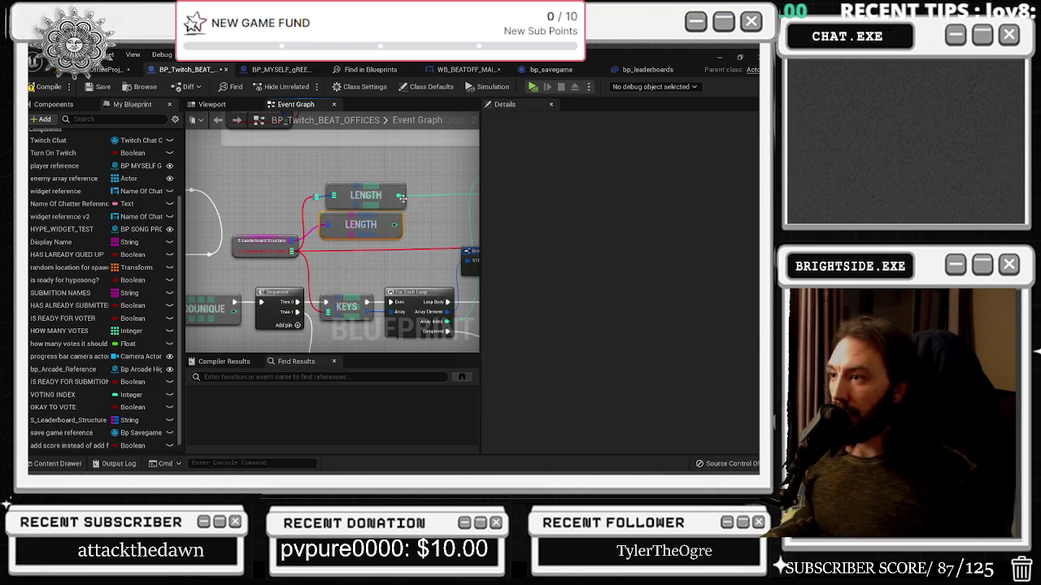
drag(394, 225, 476, 200)
click(356, 195)
key(Delete)
drag(356, 213, 350, 183)
Step: Replace the old Keys node with a new map Keys node placed beside Sequence
mouse_move(356, 232)
mouse_down()
mouse_move(286, 232)
mouse_move(369, 251)
mouse_move(349, 280)
mouse_move(362, 266)
mouse_up()
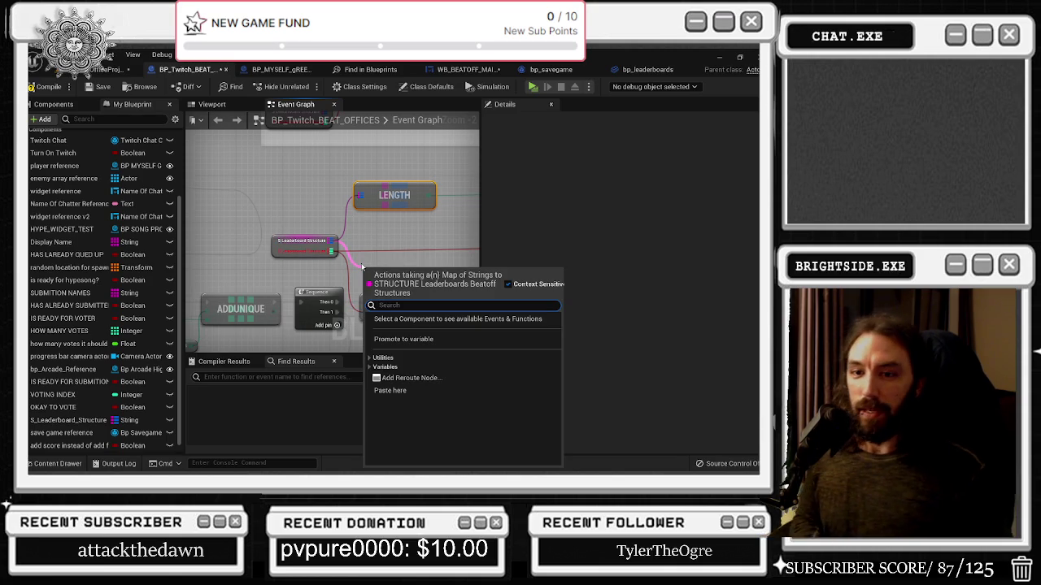
text(ke)
key(Return)
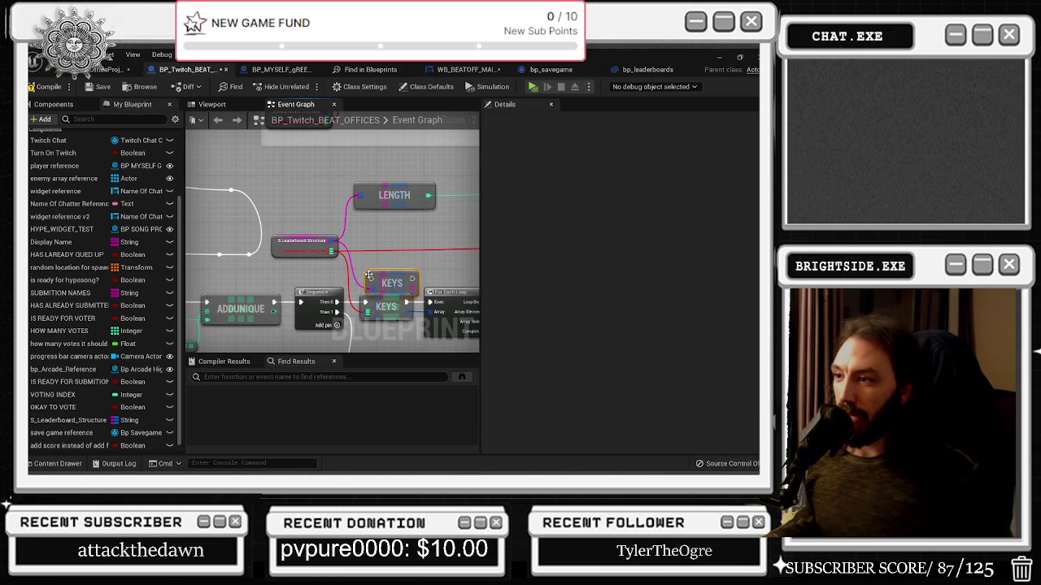
drag(367, 276, 361, 271)
click(388, 306)
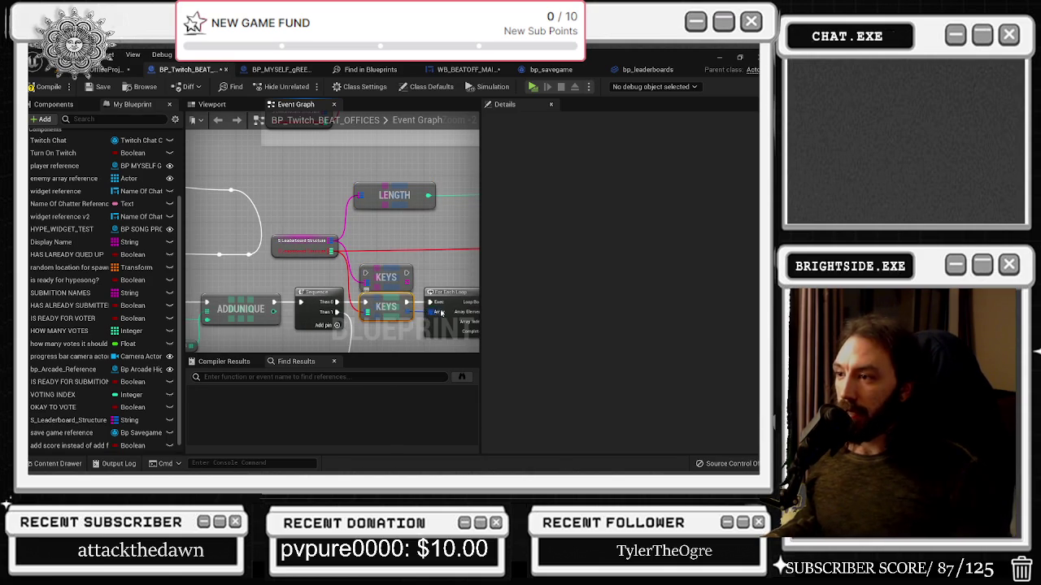
key(Delete)
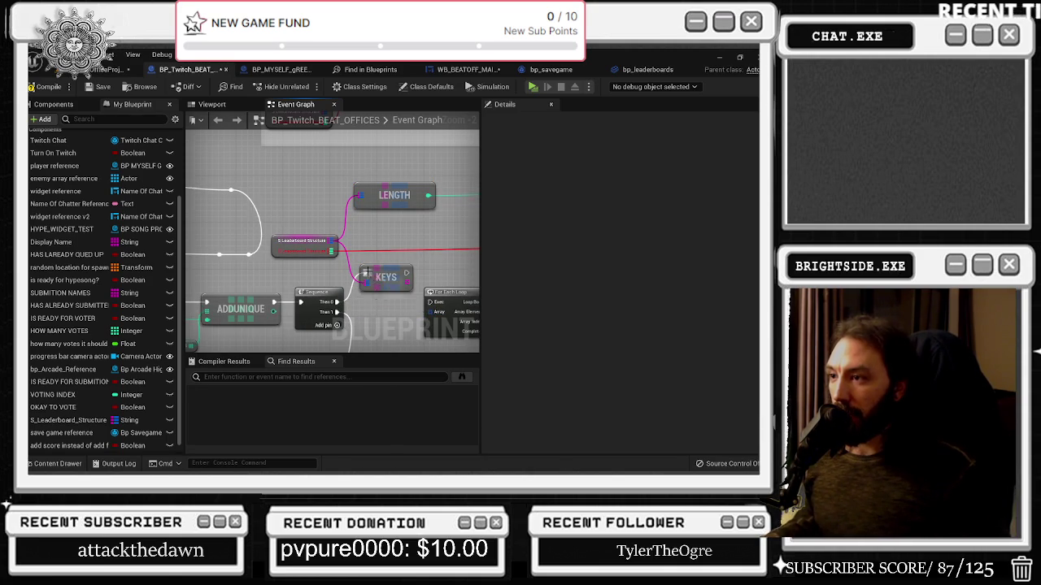
mouse_move(362, 284)
mouse_down()
mouse_move(362, 305)
mouse_move(386, 271)
mouse_up()
Step: Add a For Each Loop over the keys and move the Loop Body and Completed wires onto it
text(for eahc)
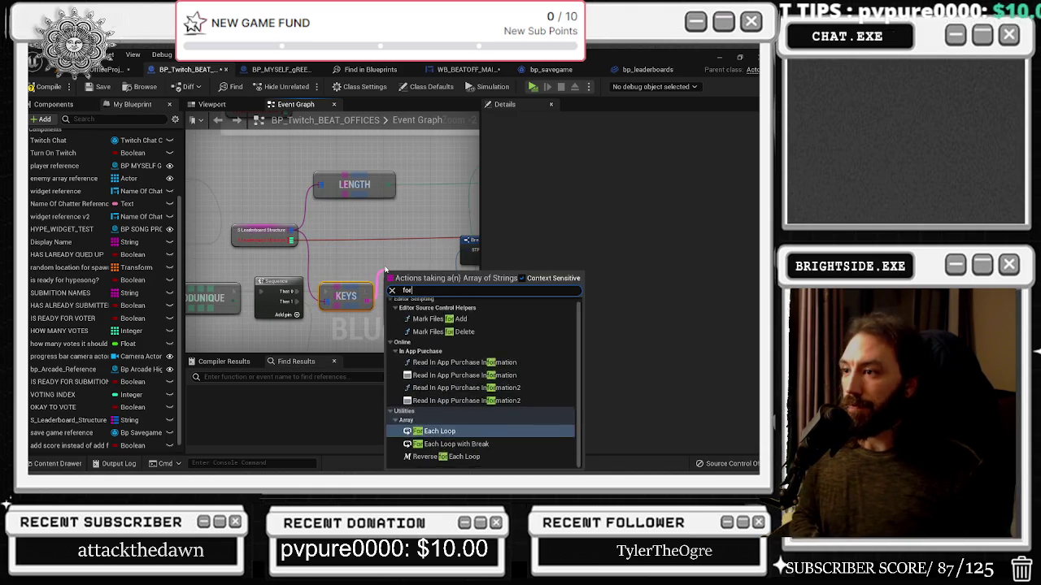
key(BackSpace)
key(BackSpace)
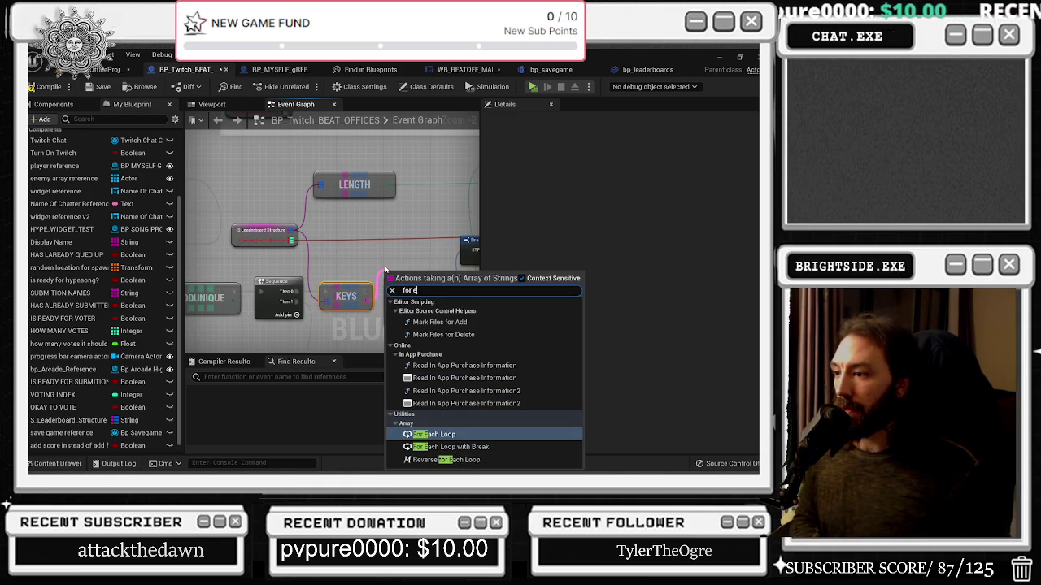
key(Return)
mouse_move(409, 275)
mouse_down()
mouse_move(455, 244)
mouse_move(300, 244)
mouse_move(291, 230)
mouse_up()
drag(316, 281, 305, 233)
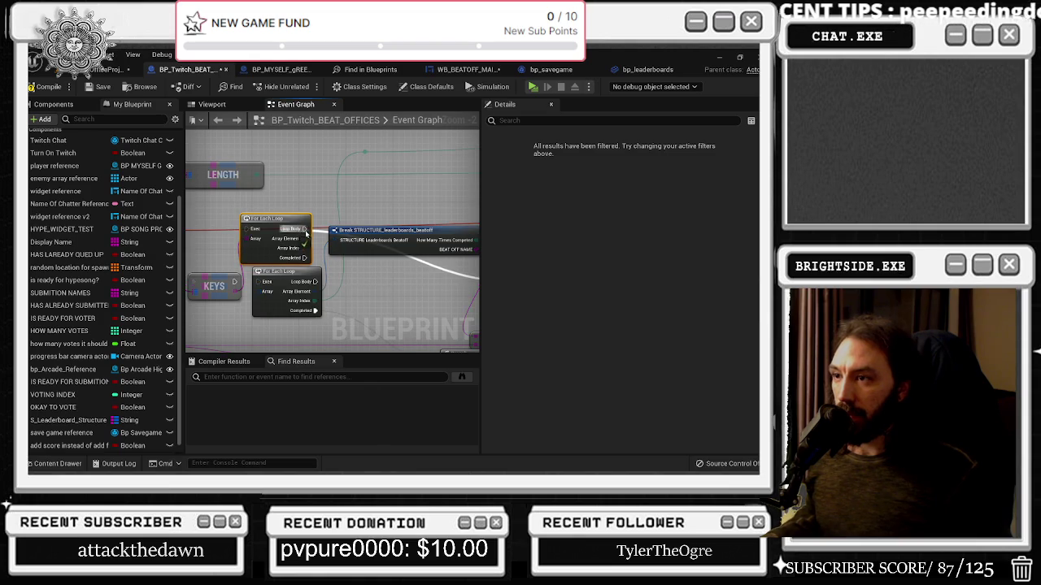
mouse_move(315, 311)
mouse_down()
mouse_move(324, 314)
mouse_move(304, 258)
mouse_up()
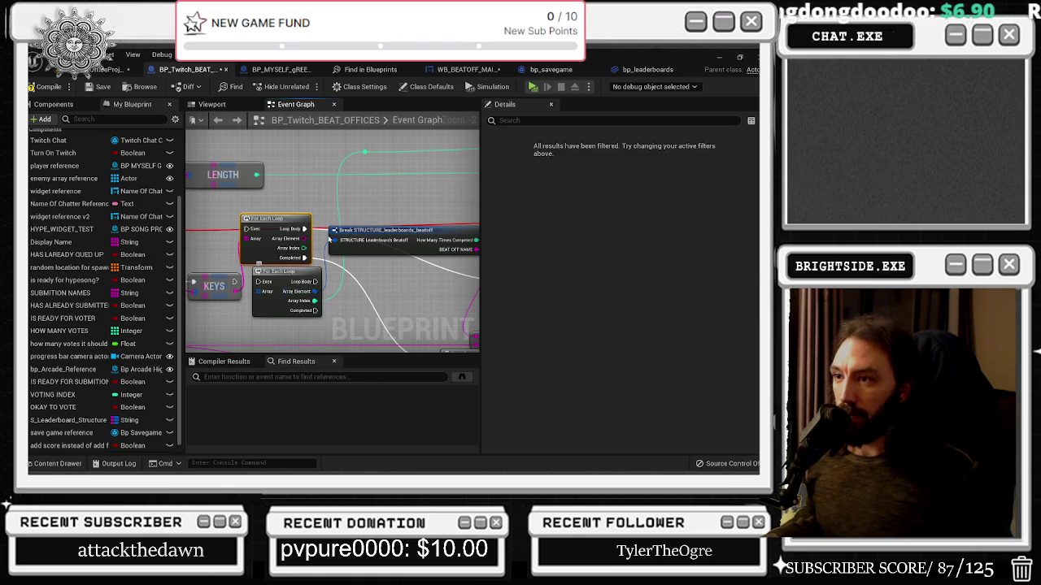
Step: Reposition the Break STRUCTURE node and shift the wire's reroute knot to the right
drag(346, 209, 299, 202)
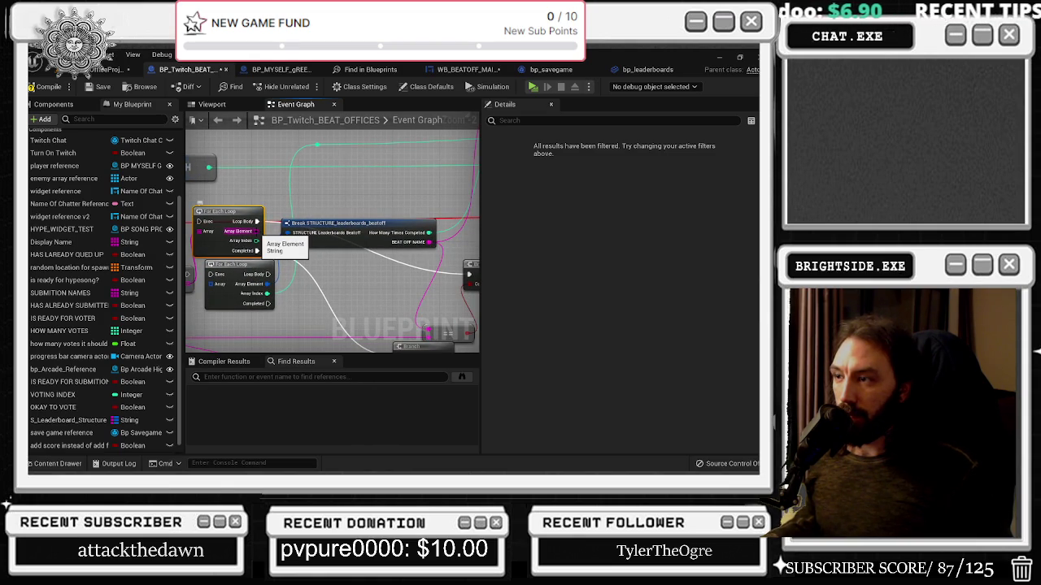
drag(230, 222, 323, 232)
drag(326, 283, 252, 291)
mouse_move(370, 240)
mouse_down()
mouse_move(382, 241)
mouse_move(208, 233)
mouse_move(195, 224)
mouse_move(269, 147)
mouse_up()
click(262, 313)
mouse_move(258, 315)
mouse_down()
mouse_move(338, 324)
mouse_move(341, 309)
mouse_move(382, 286)
mouse_up()
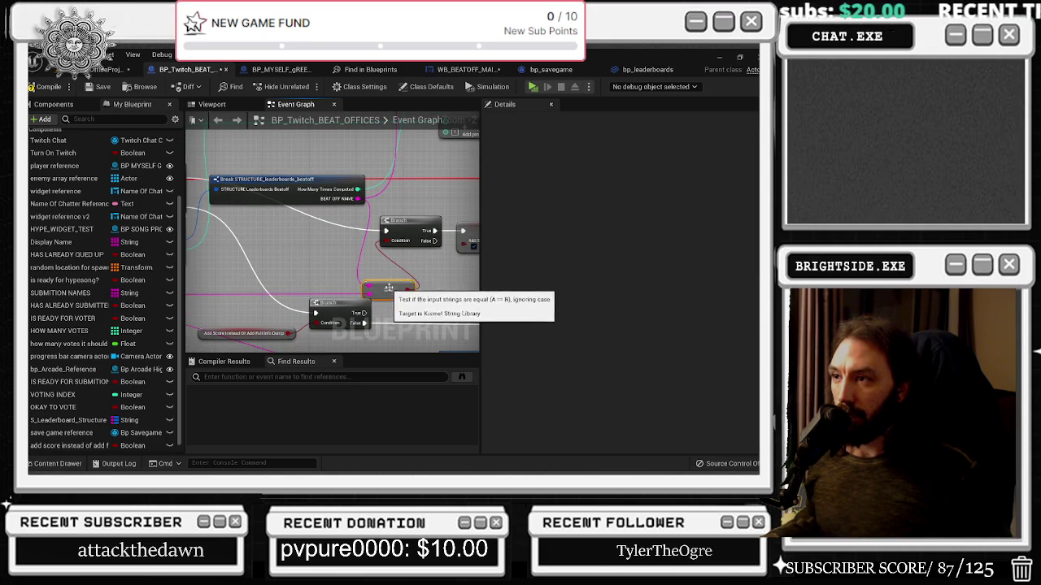
Step: Move the Break STRUCTURE node down-left and try linking the loop element to it
scroll(382, 286, up, 2)
scroll(247, 233, down, 2)
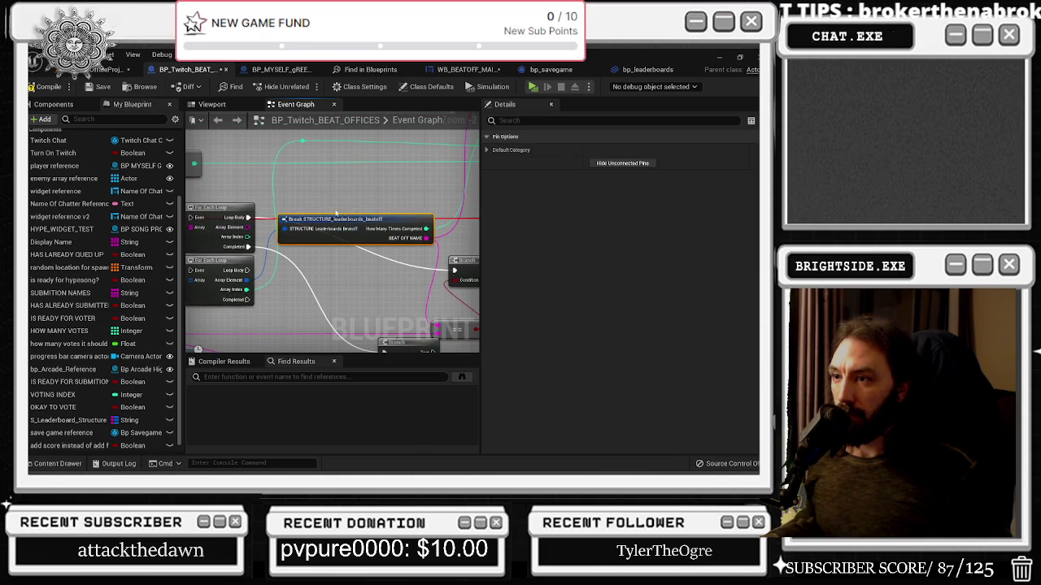
drag(329, 225, 317, 296)
mouse_move(246, 227)
mouse_down()
mouse_move(438, 287)
mouse_move(426, 313)
mouse_move(441, 329)
mouse_move(351, 248)
mouse_up()
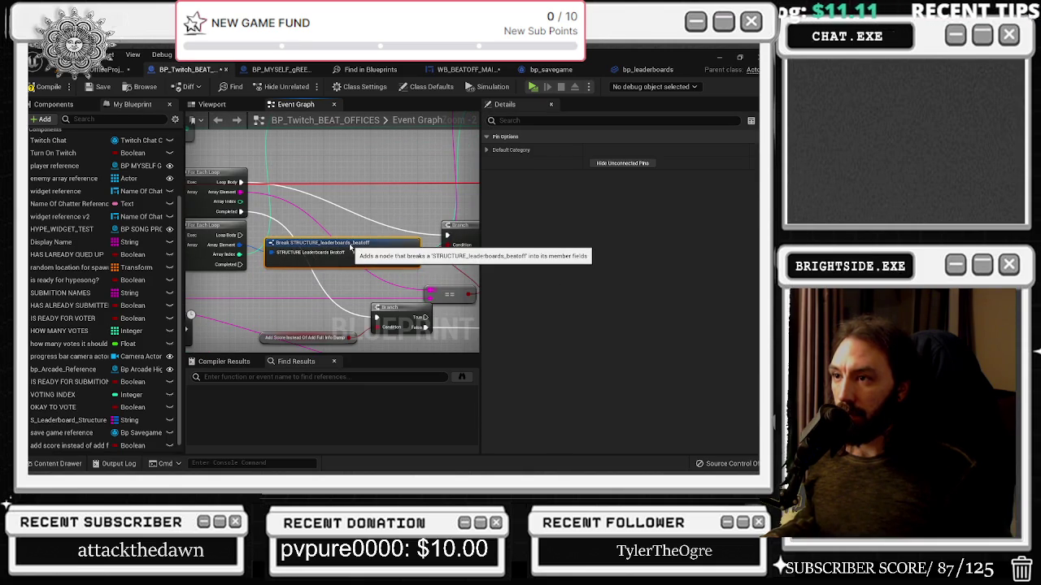
scroll(350, 244, down, 3)
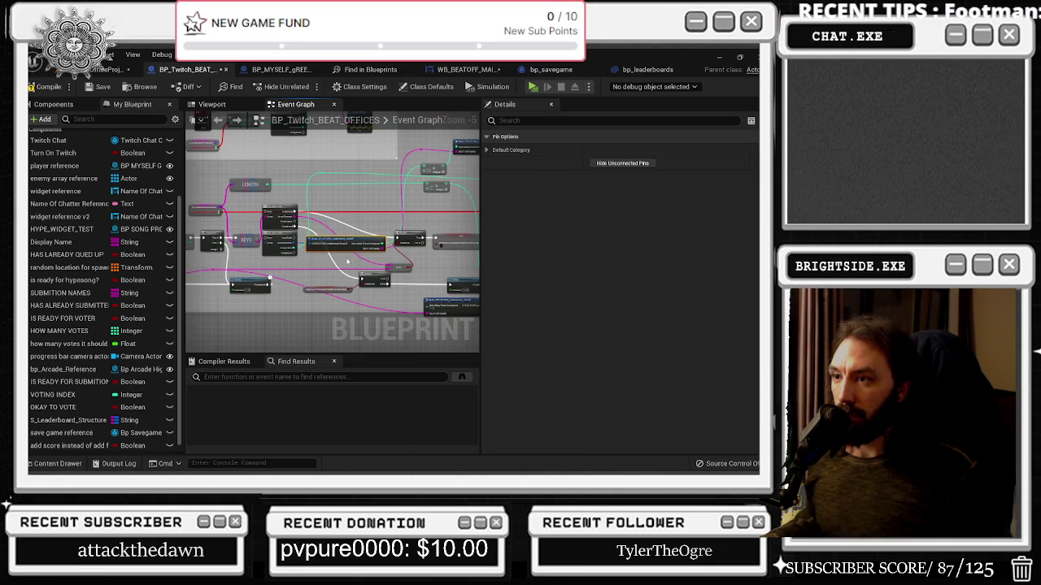
click(347, 261)
drag(347, 261, 329, 264)
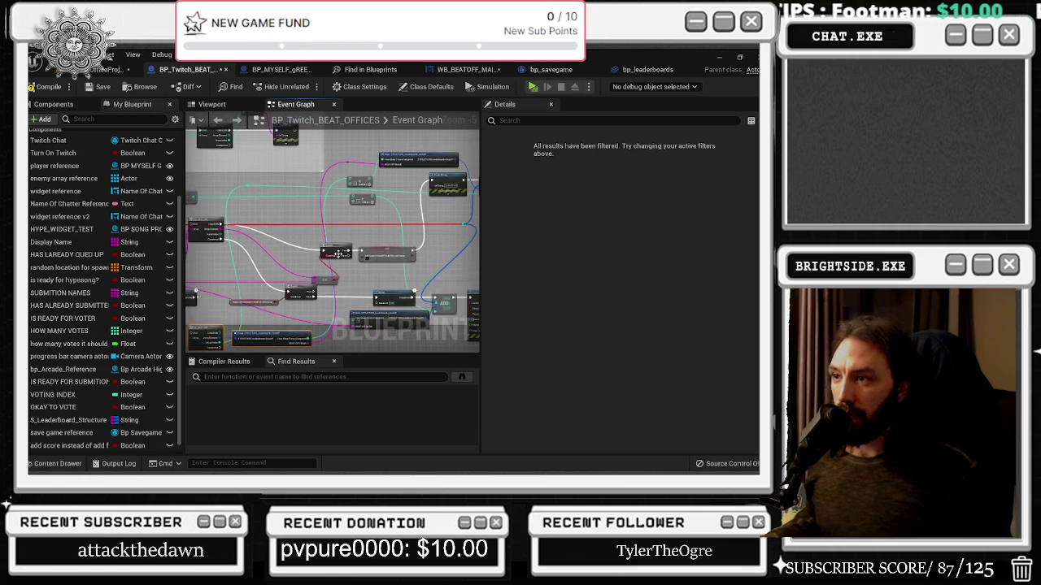
scroll(317, 306, up, 2)
Step: Move the Branch node up-left and place the add-score SET node beside it
mouse_move(189, 251)
mouse_down()
mouse_move(271, 237)
mouse_move(408, 270)
mouse_move(337, 234)
mouse_up()
click(339, 200)
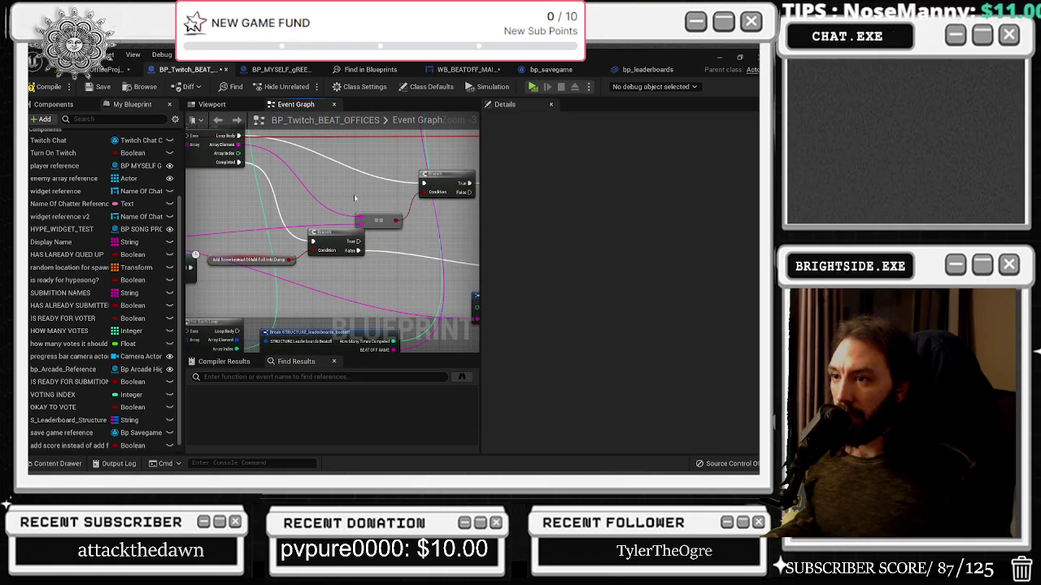
drag(367, 199, 507, 218)
mouse_move(460, 259)
mouse_down()
mouse_move(317, 243)
mouse_move(322, 203)
mouse_move(232, 211)
mouse_up()
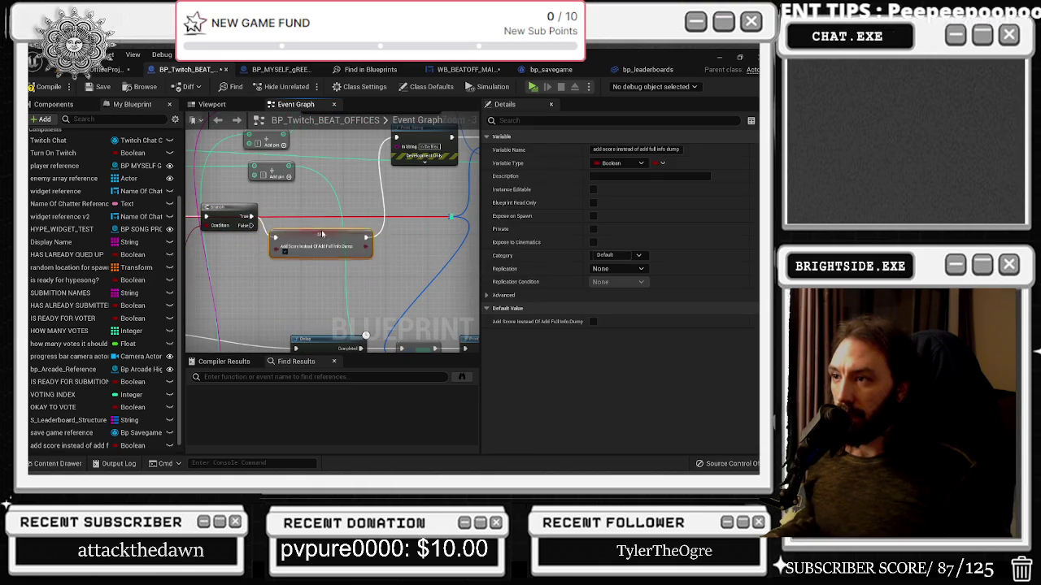
drag(317, 259, 322, 216)
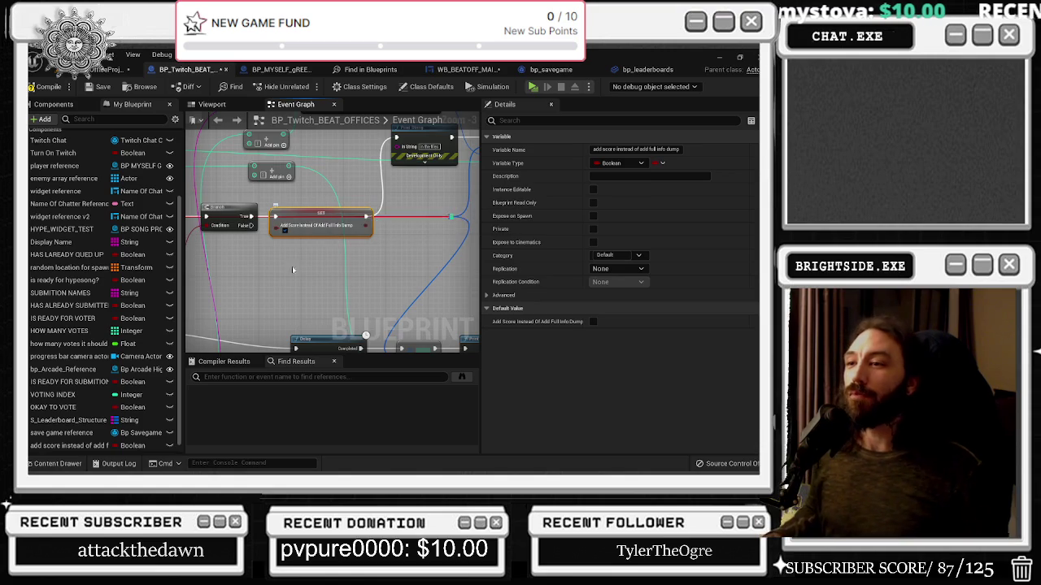
Step: Pan and zoom across the graph to review the nodes right of the loop
scroll(323, 214, down, 2)
scroll(319, 229, up, 3)
scroll(345, 222, down, 1)
scroll(344, 221, up, 1)
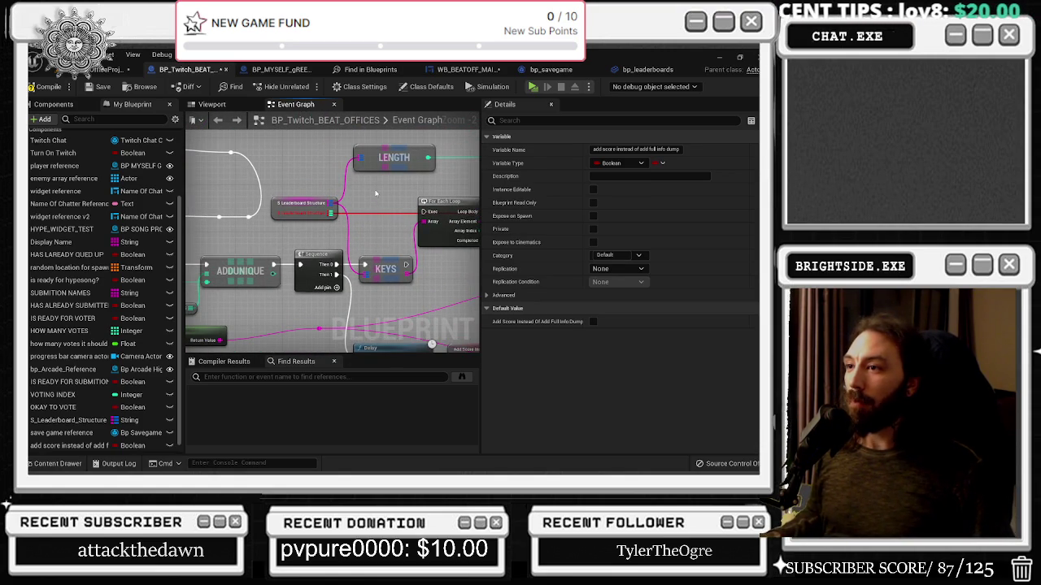
drag(382, 192, 254, 203)
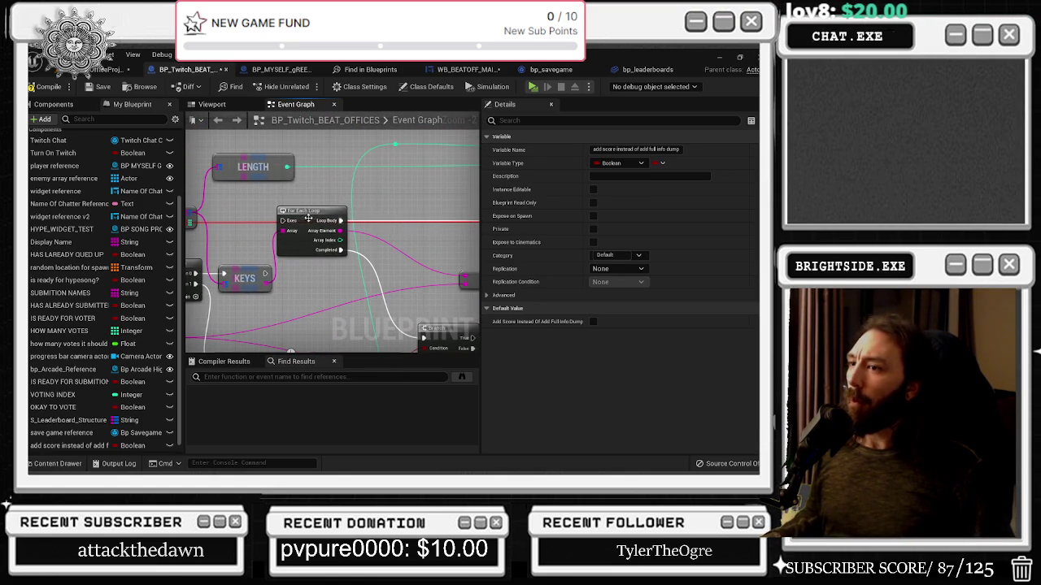
scroll(312, 220, down, 2)
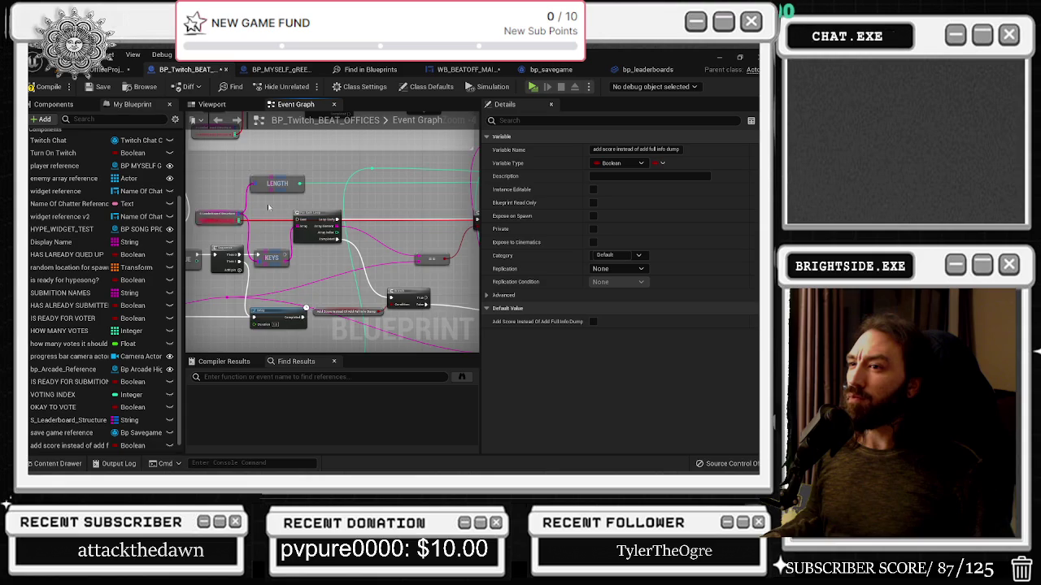
scroll(286, 222, up, 2)
scroll(324, 243, up, 1)
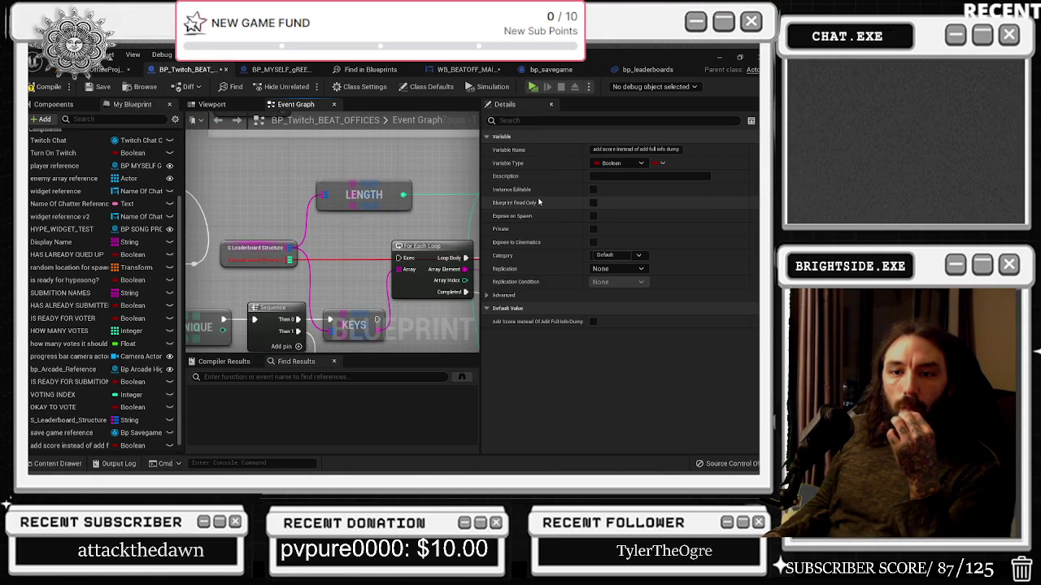
mouse_move(378, 282)
mouse_down()
mouse_move(289, 288)
mouse_move(309, 291)
mouse_move(257, 232)
mouse_move(297, 224)
mouse_move(298, 235)
mouse_move(345, 252)
mouse_up()
scroll(309, 283, down, 1)
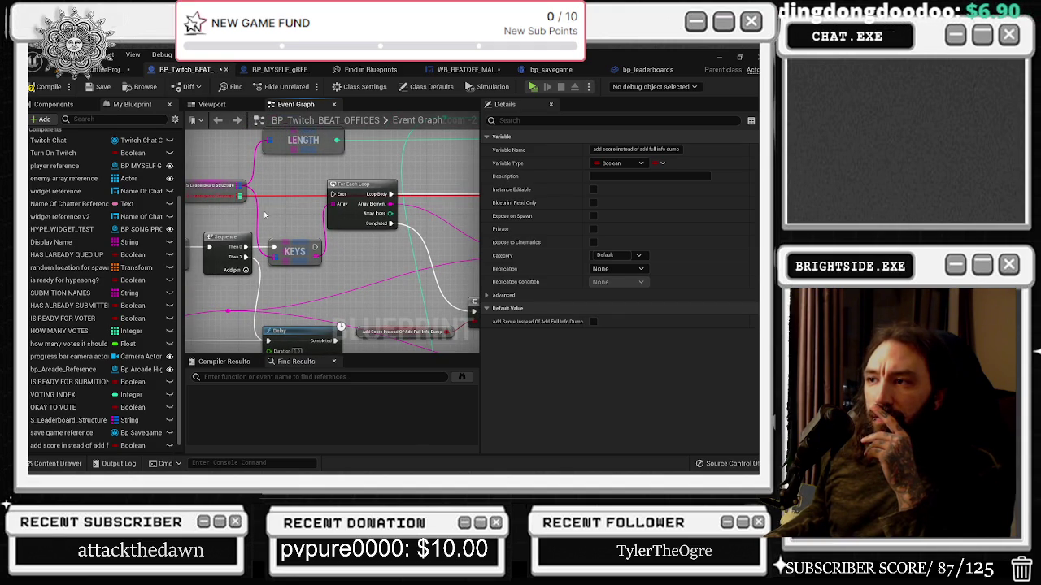
drag(265, 215, 291, 220)
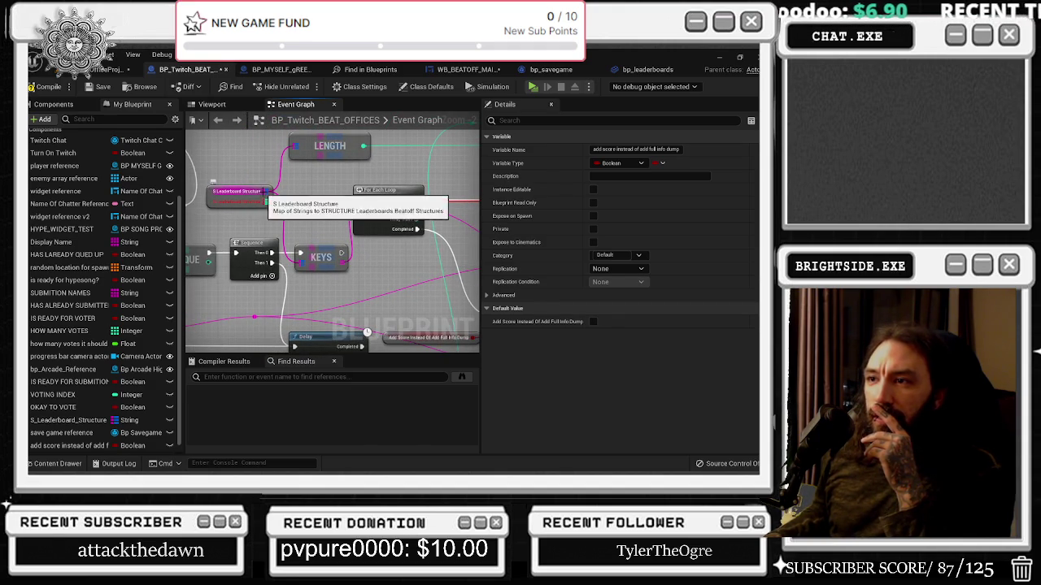
scroll(72, 452, down, 1)
Step: Drop an S_Leaderboard_Structure getter and search its actions for 'for' and 'va' without adding anything
mouse_move(68, 408)
mouse_down()
mouse_move(235, 157)
mouse_move(346, 251)
mouse_move(349, 298)
mouse_move(356, 289)
mouse_up()
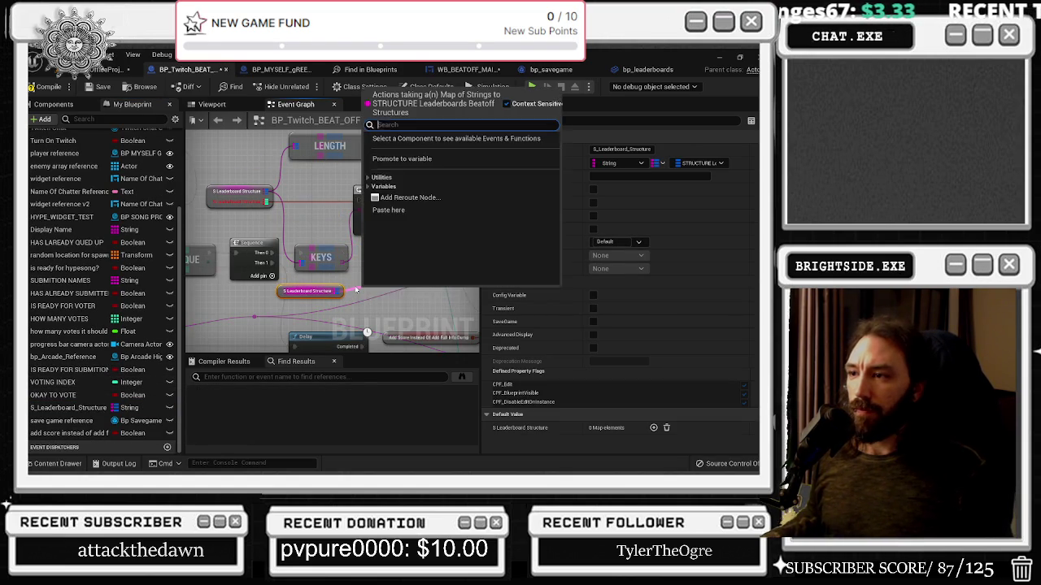
text(for ea)
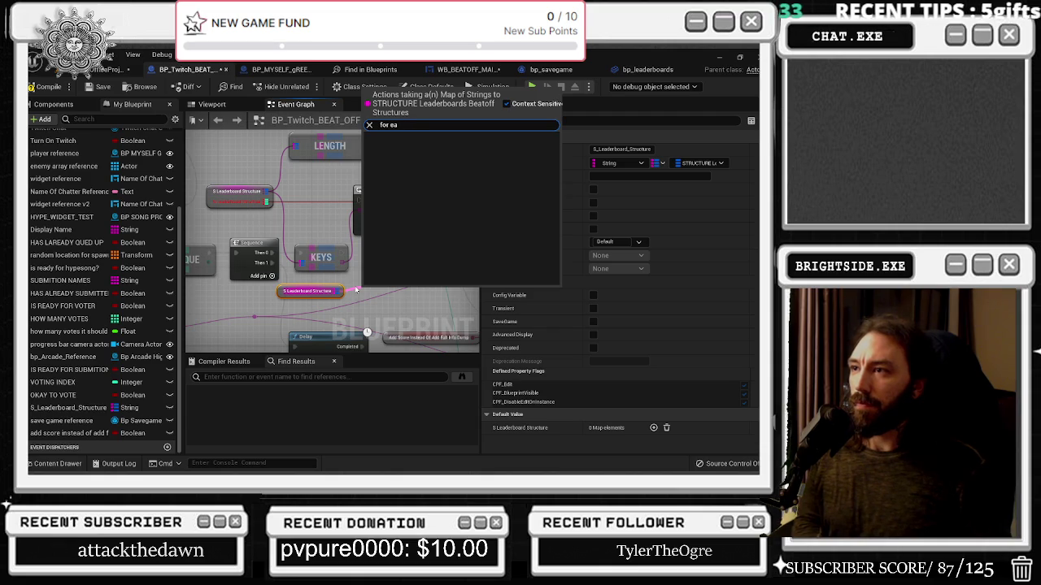
key(BackSpace)
key(BackSpace)
key(BackSpace)
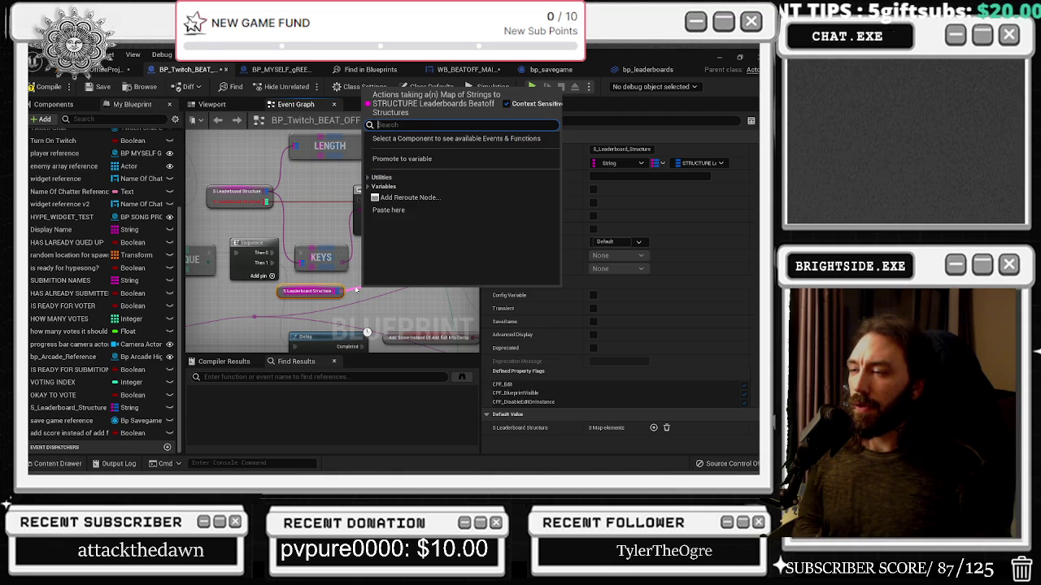
text(for)
key(BackSpace)
key(BackSpace)
key(BackSpace)
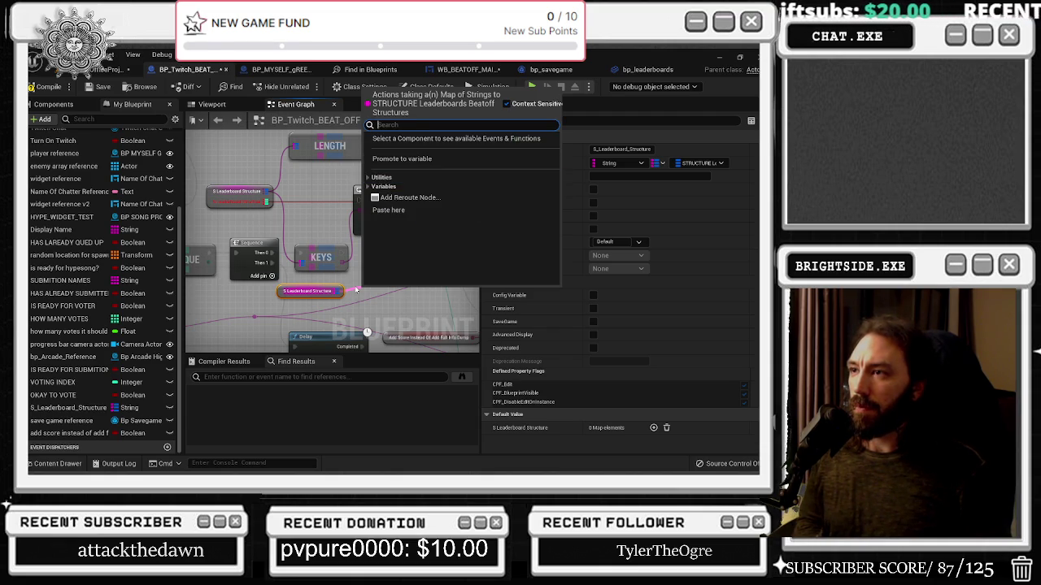
text(va)
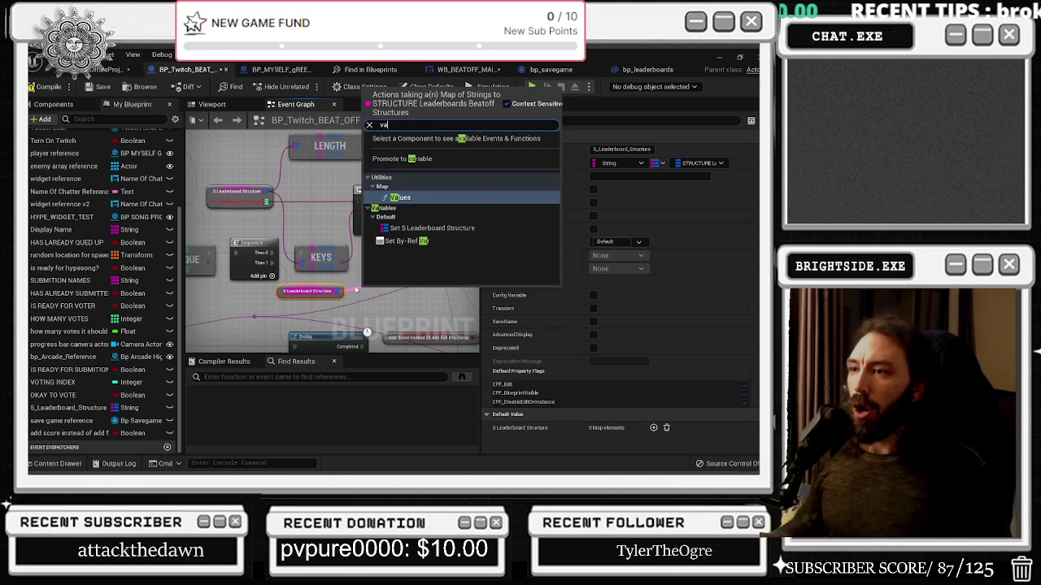
click(279, 233)
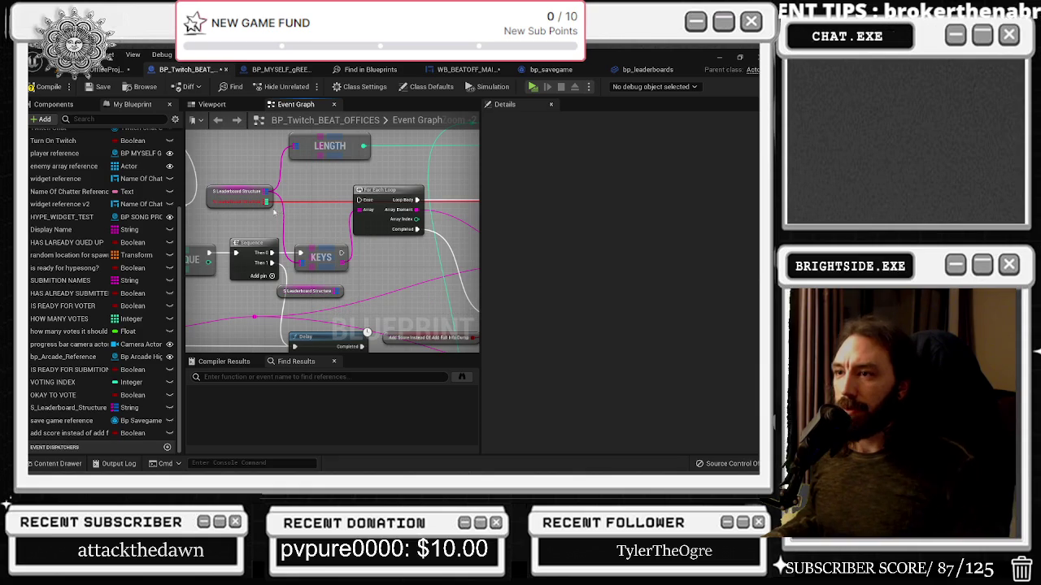
Step: Add the map's Values node and wire it into the For Each Loop's Array input
drag(269, 198, 288, 227)
text(val)
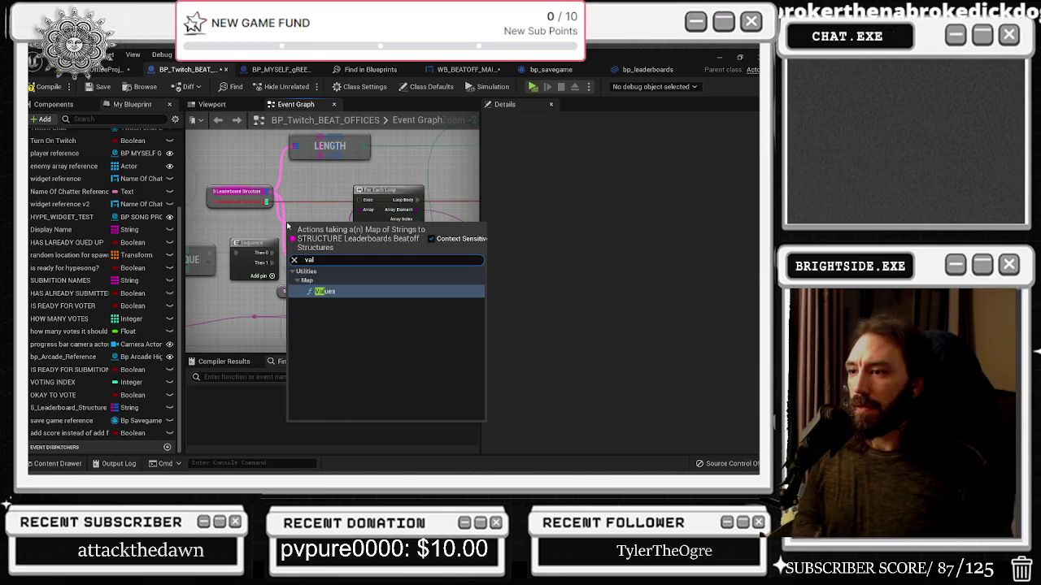
key(Return)
click(277, 254)
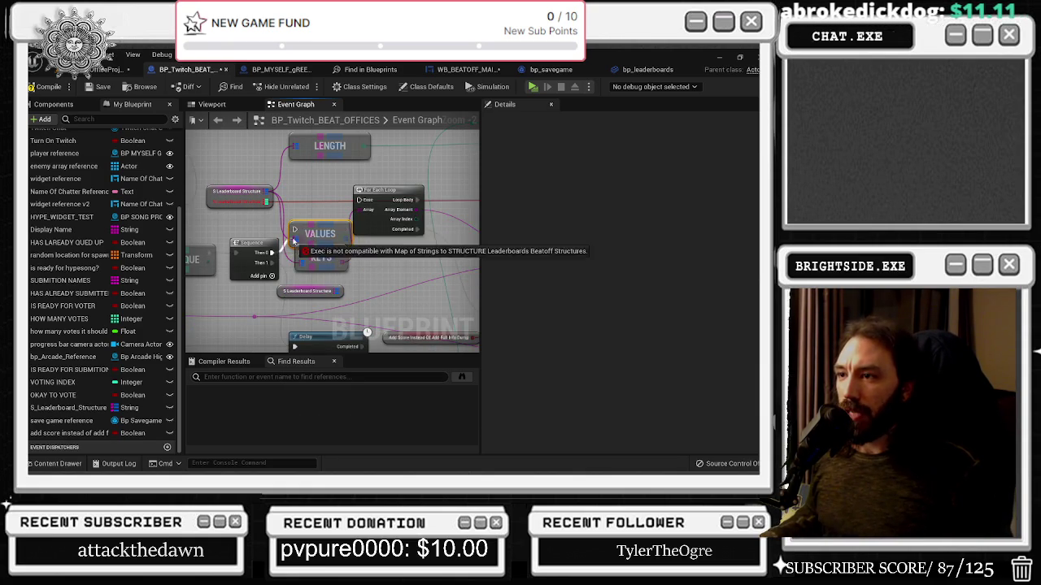
mouse_move(343, 233)
mouse_down()
mouse_move(359, 209)
mouse_move(318, 220)
mouse_up()
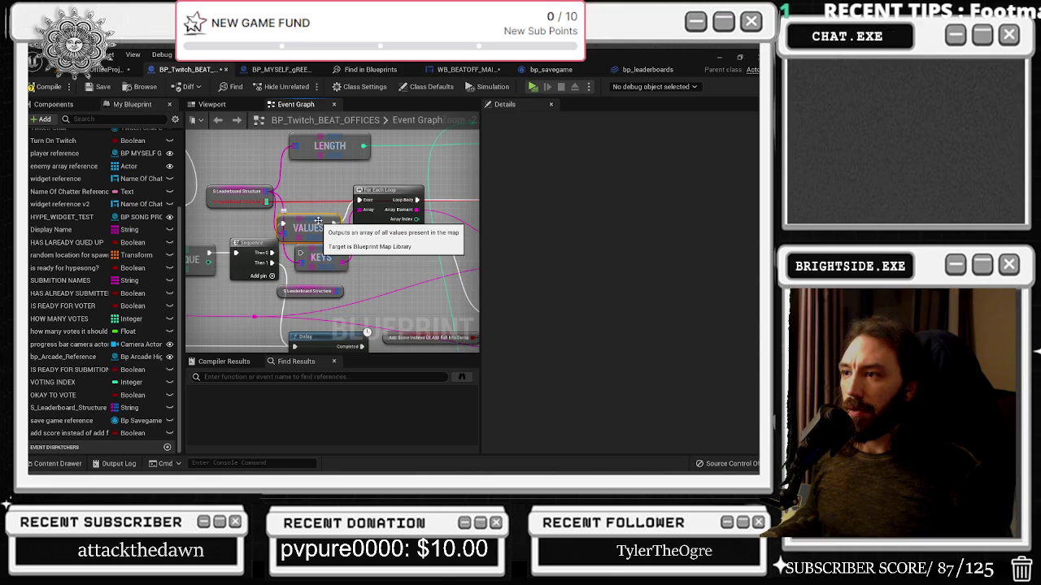
Step: Tidy the layout by moving the For Each Loop, KEYS and VALUES nodes
click(243, 202)
click(318, 208)
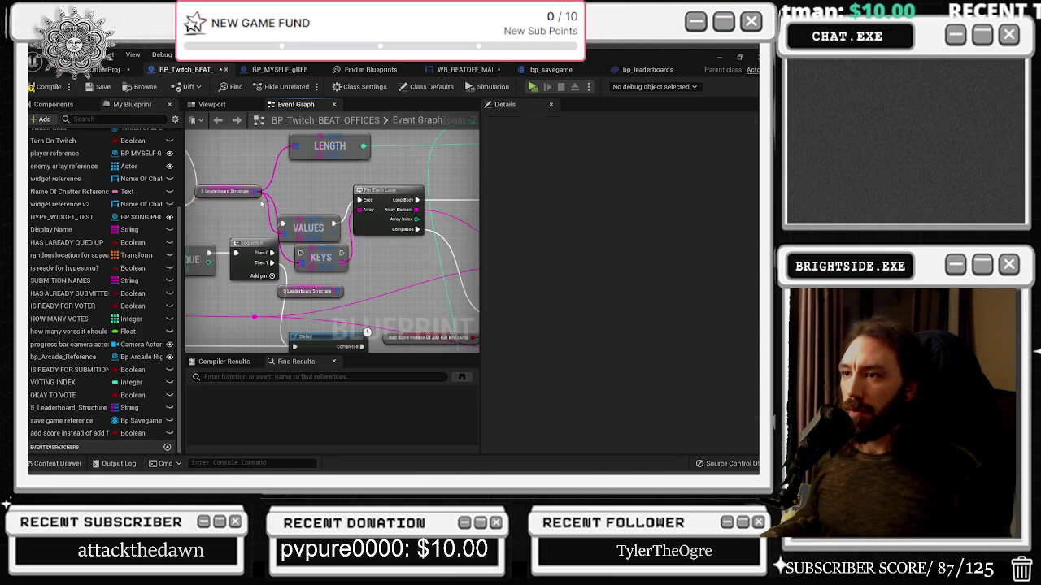
drag(383, 191, 417, 220)
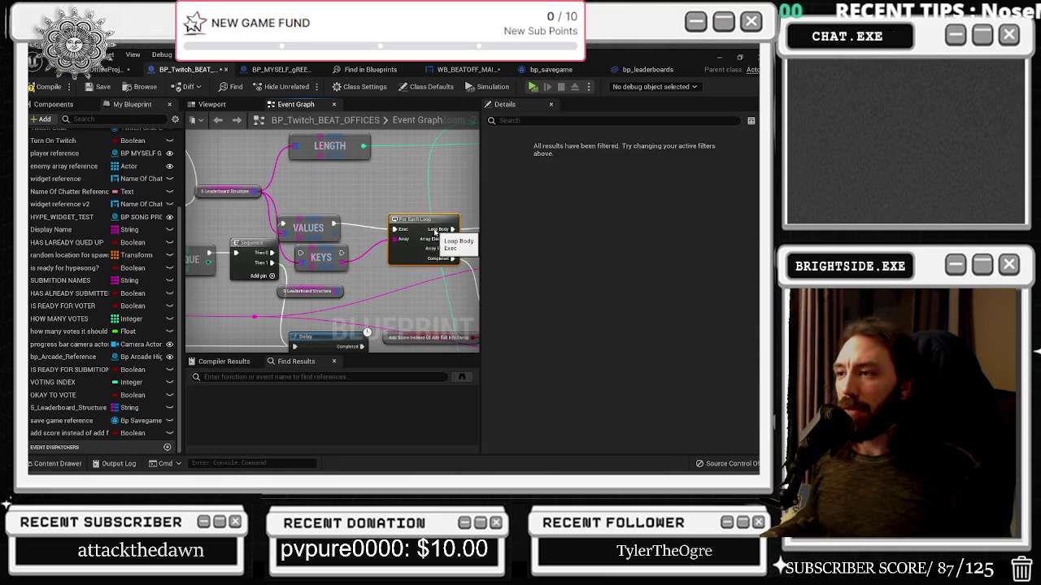
mouse_move(319, 254)
mouse_down()
mouse_move(347, 266)
mouse_move(318, 267)
mouse_move(336, 184)
mouse_move(318, 176)
mouse_move(326, 198)
mouse_up()
drag(301, 231, 328, 259)
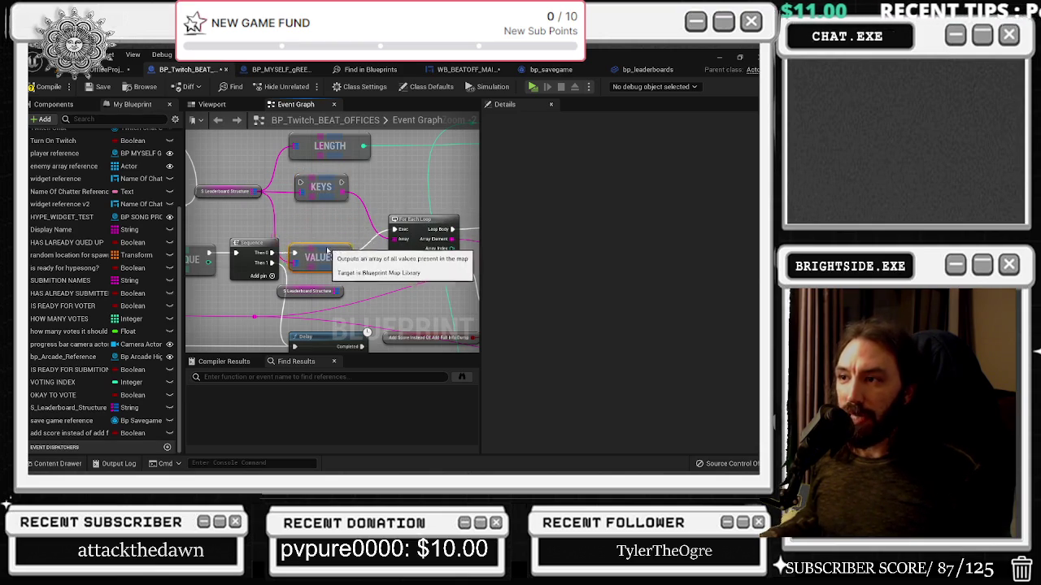
click(323, 188)
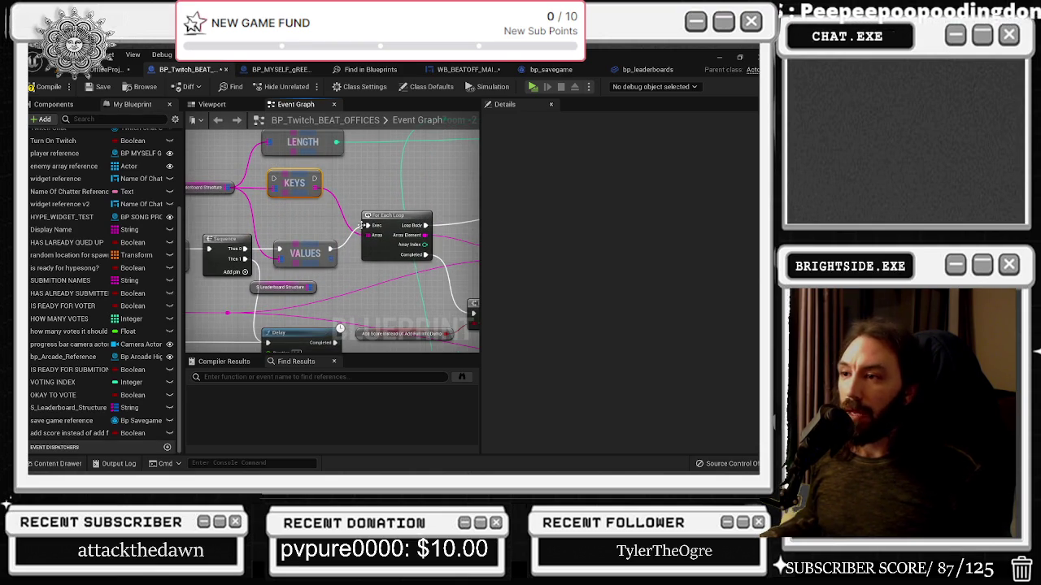
drag(399, 232, 397, 254)
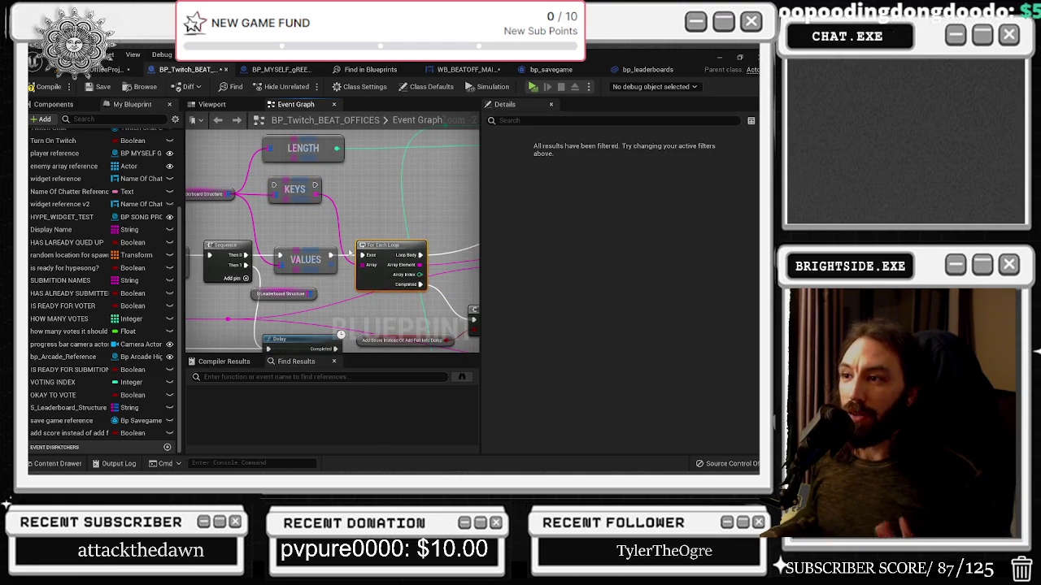
Step: Browse the leaderboard map's variable and map utility actions, then close the list unchanged
drag(231, 194, 273, 224)
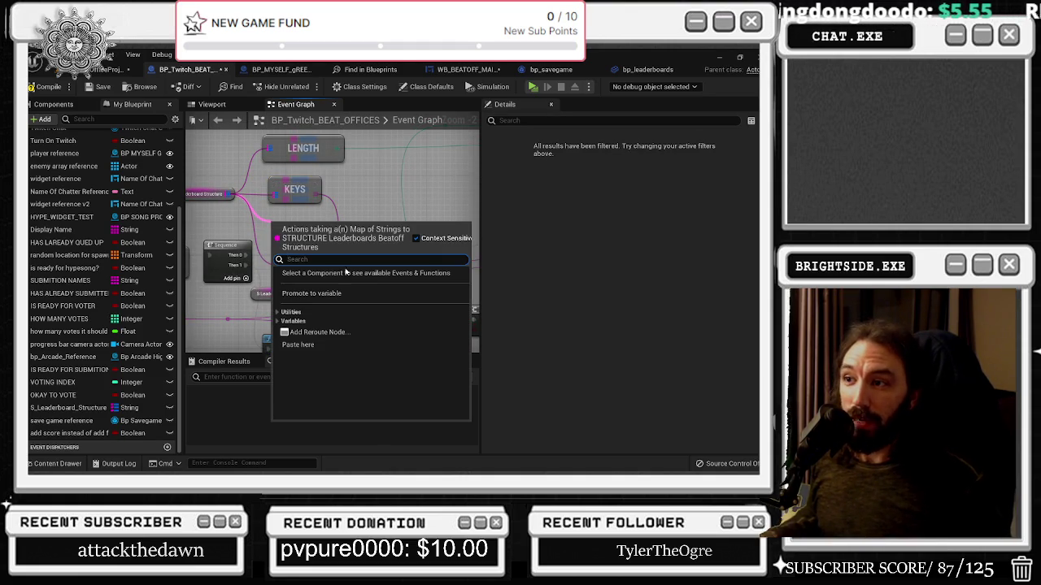
click(278, 321)
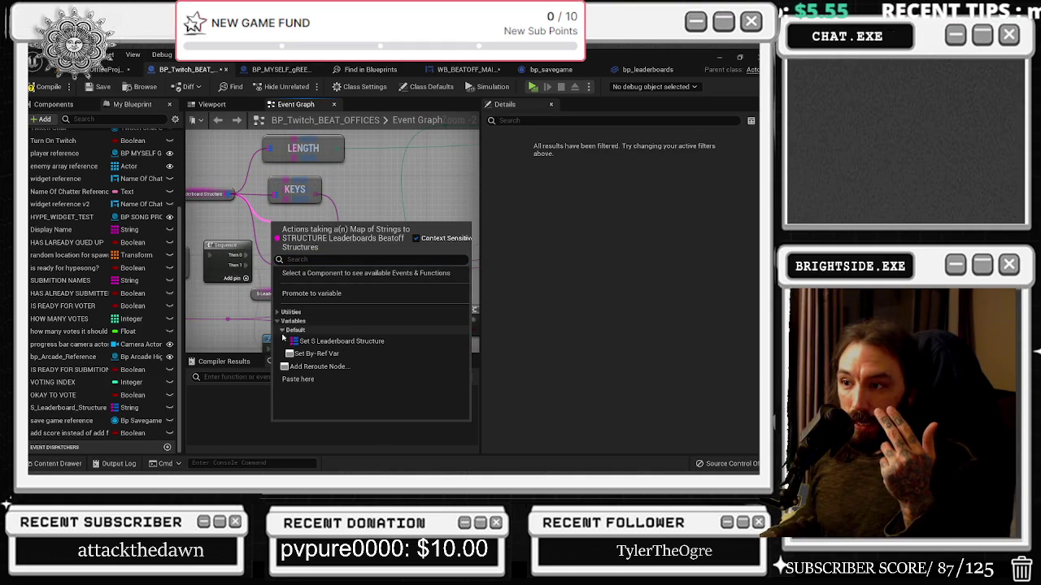
click(277, 313)
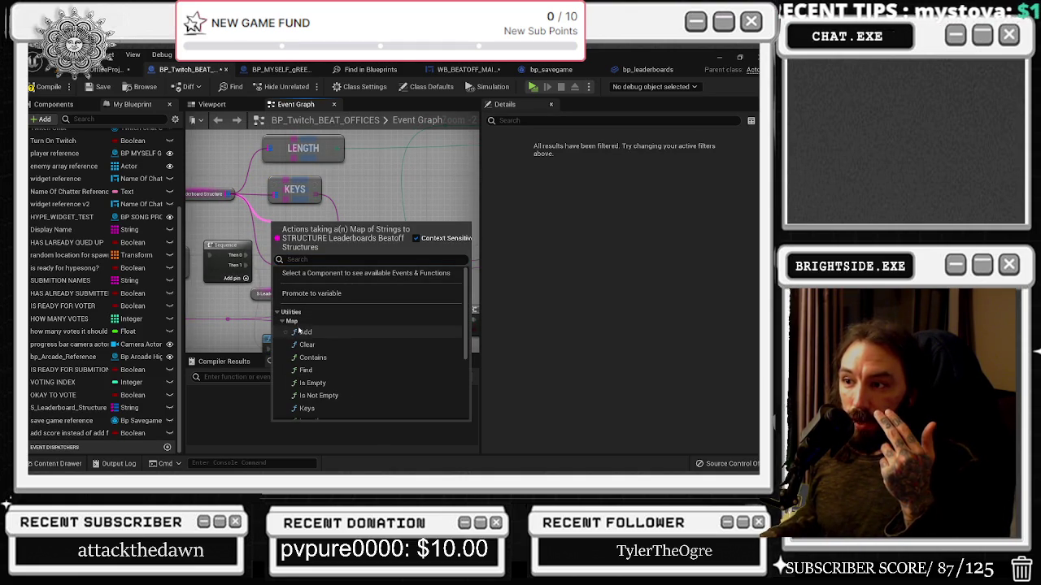
scroll(333, 364, down, 1)
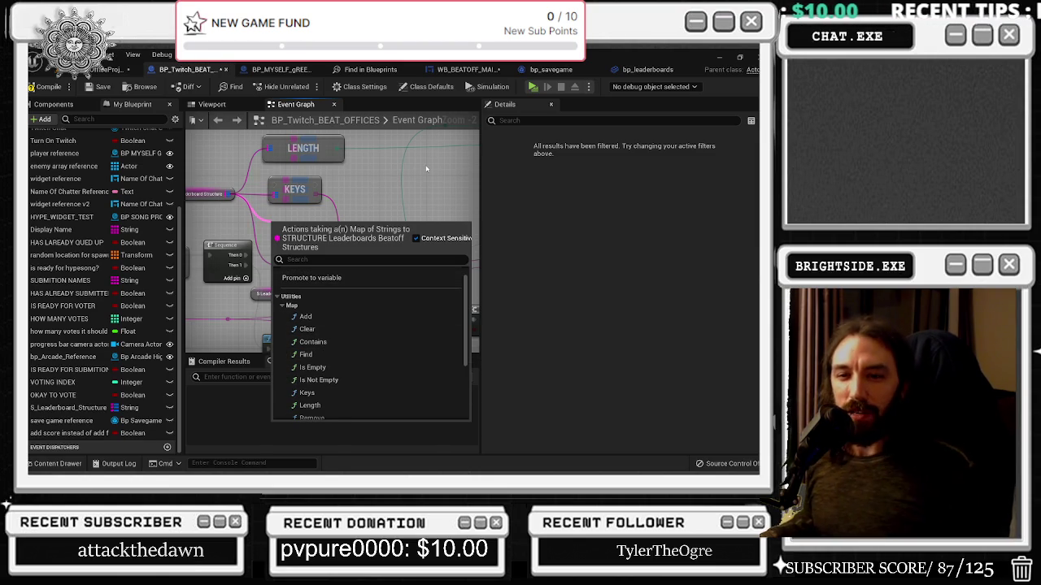
click(410, 211)
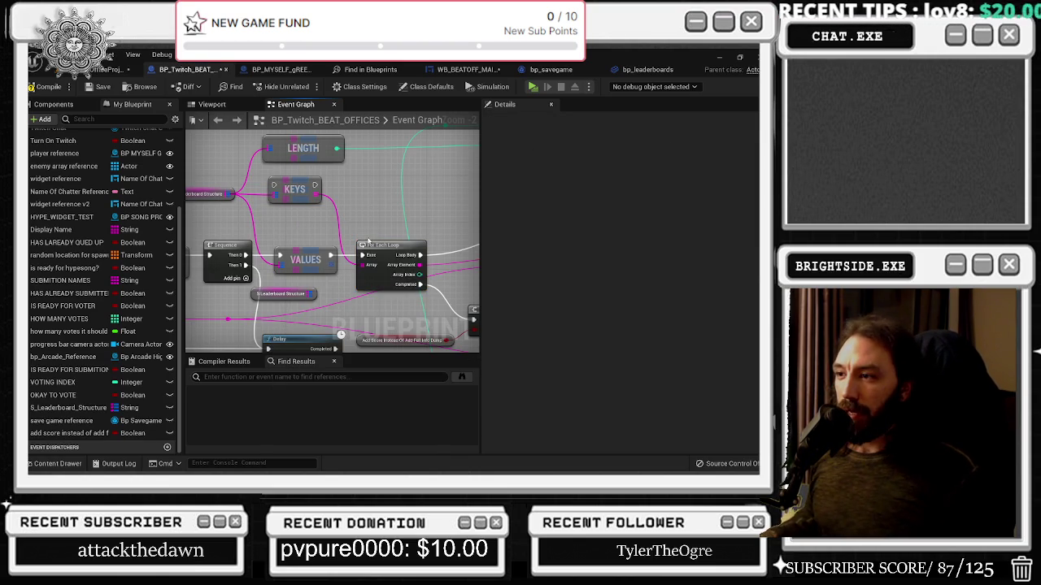
Step: Add a For Each Loop over VALUES and a Break STRUCTURE node from its element
drag(336, 260, 373, 201)
text(for ea)
key(Return)
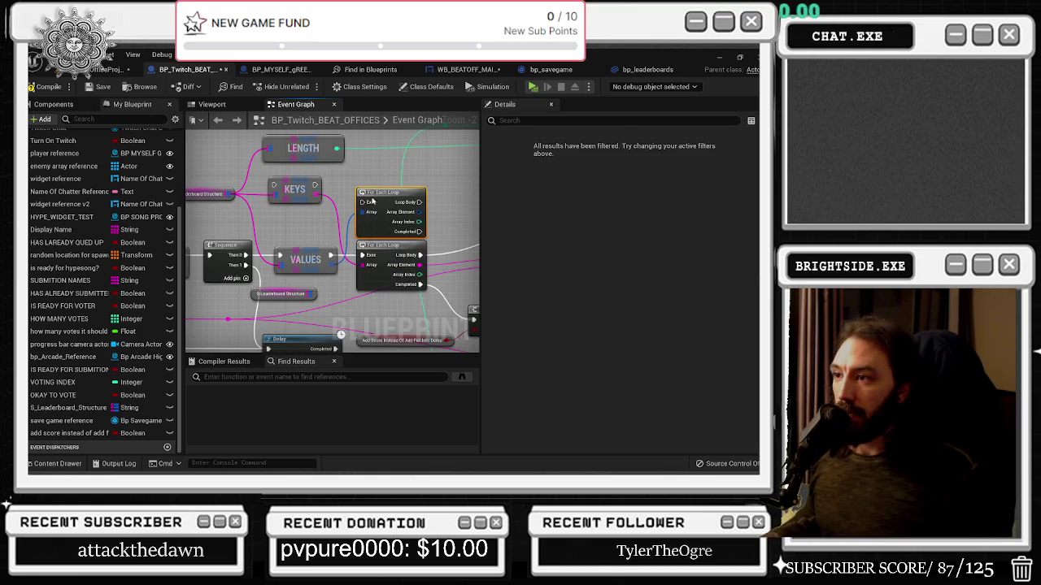
mouse_move(425, 260)
mouse_down()
mouse_move(368, 272)
mouse_move(337, 237)
mouse_move(312, 236)
mouse_move(323, 234)
mouse_up()
key(Return)
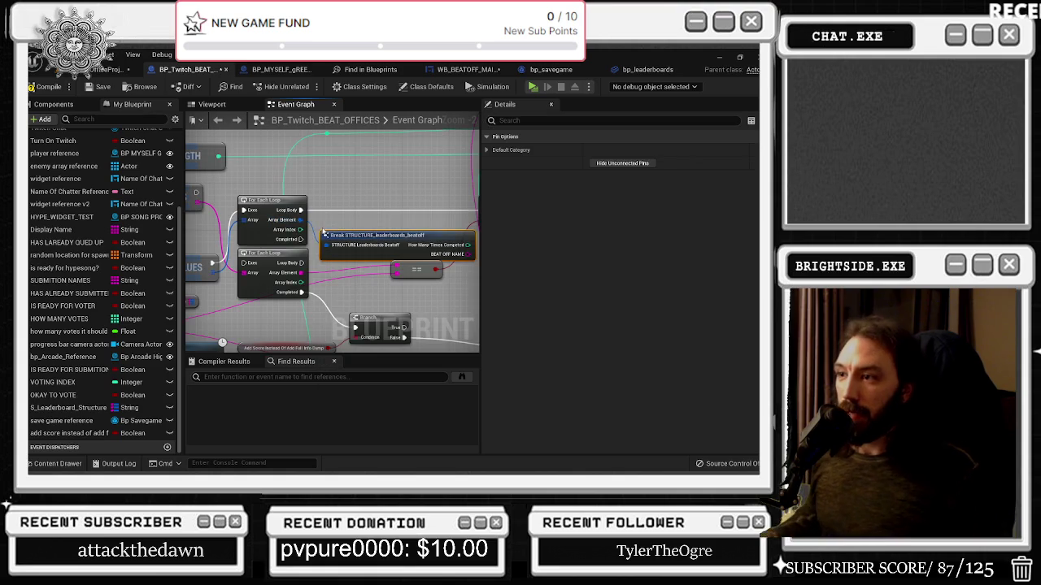
scroll(326, 244, down, 2)
scroll(385, 292, up, 2)
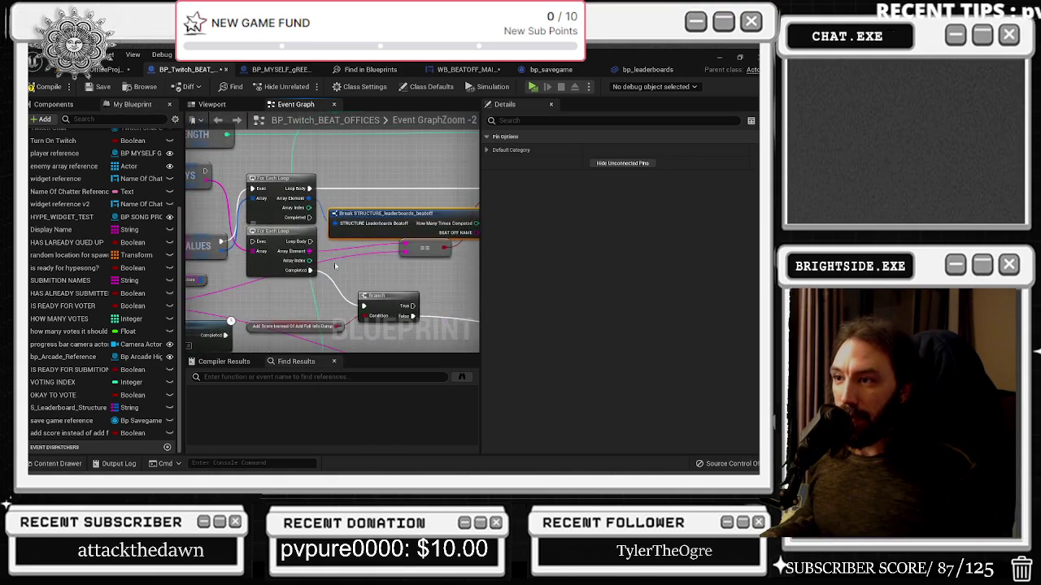
Step: Add an equal-string (==) comparison from the BEAT OFF NAME output
drag(446, 250, 376, 265)
text(==)
key(Return)
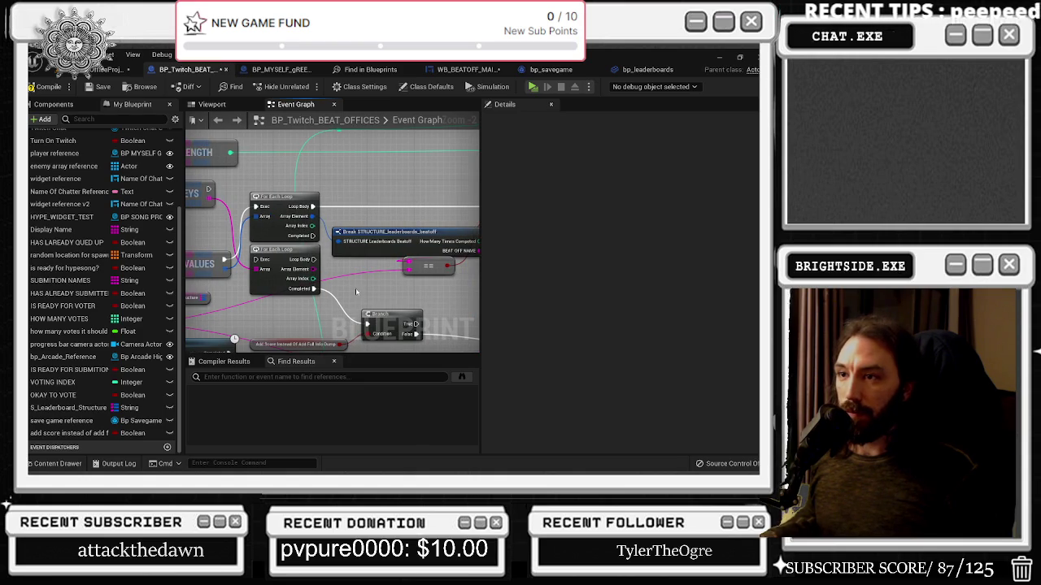
drag(356, 291, 391, 287)
Step: Delete the extra upper For Each Loop node
click(337, 269)
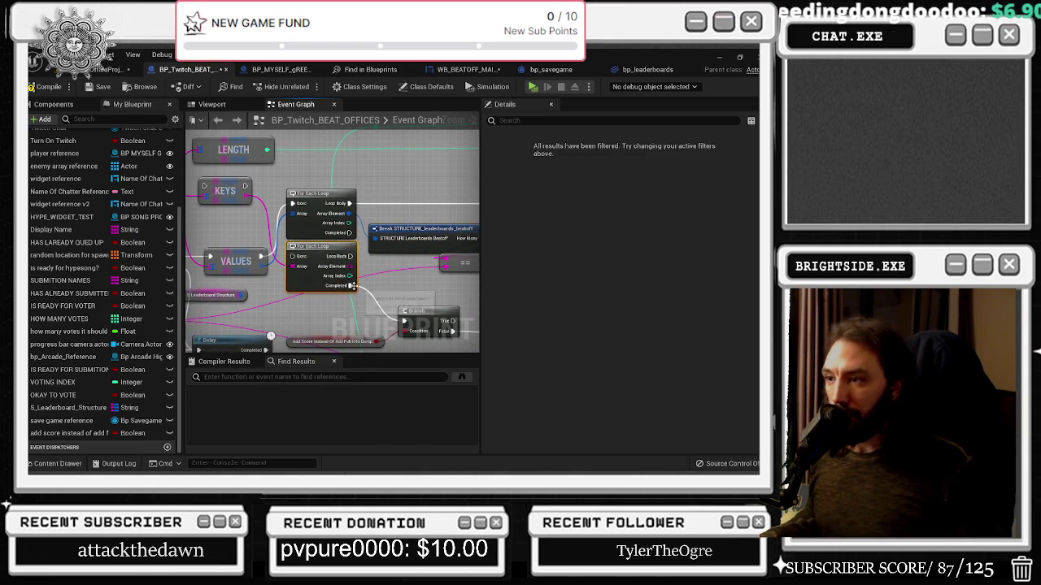
mouse_move(350, 286)
mouse_down()
mouse_move(358, 236)
mouse_move(311, 259)
mouse_move(328, 312)
mouse_move(315, 284)
mouse_up()
scroll(314, 284, up, 2)
scroll(317, 260, down, 2)
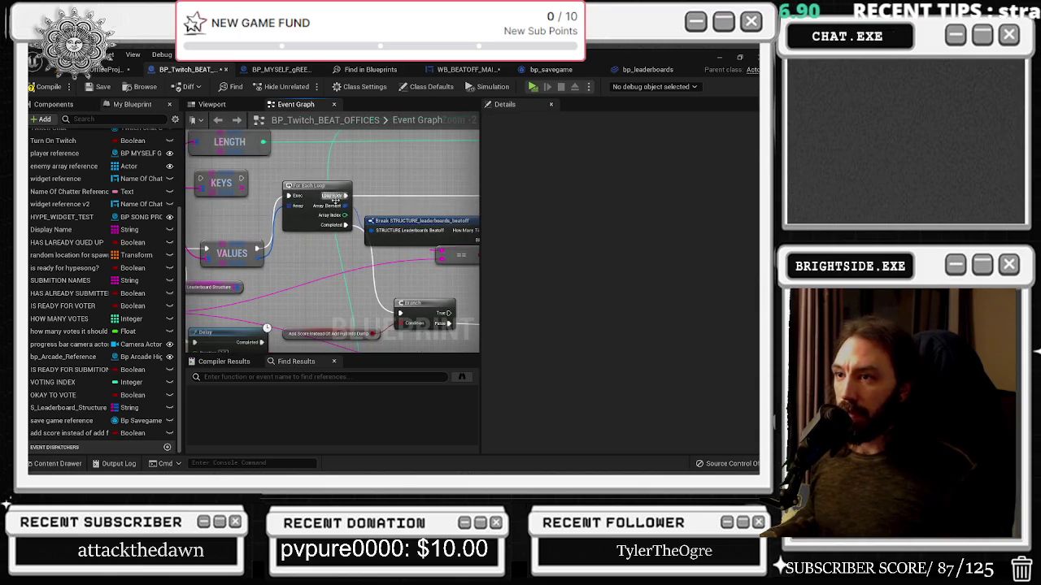
key(Delete)
Step: Arrange the Break and == nodes and move the Branch node down beside them
drag(319, 248, 218, 240)
drag(309, 213, 274, 152)
mouse_move(366, 246)
mouse_down()
mouse_move(393, 262)
mouse_move(416, 301)
mouse_move(462, 278)
mouse_up()
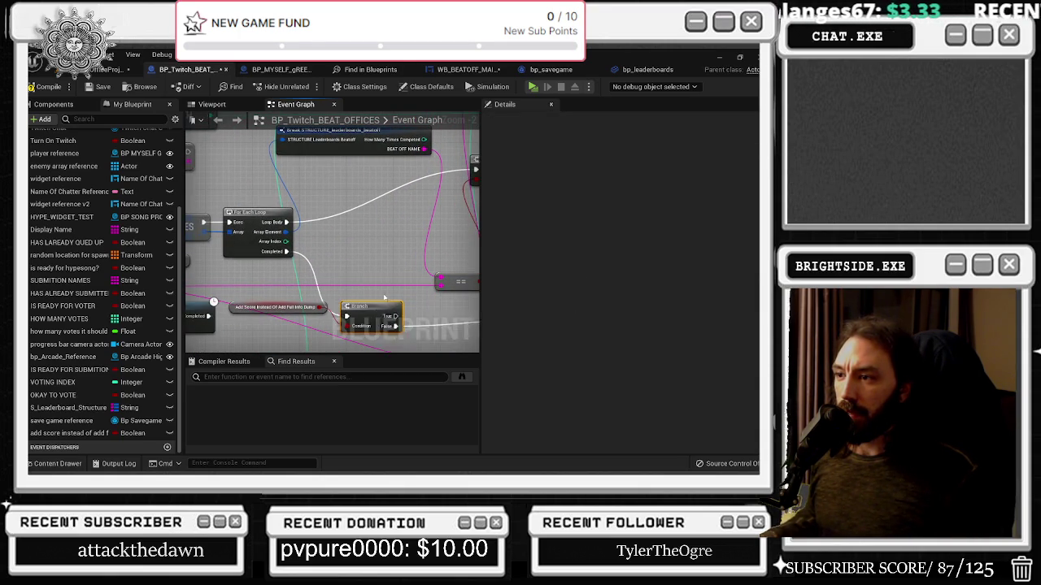
drag(478, 230, 396, 258)
drag(411, 191, 404, 245)
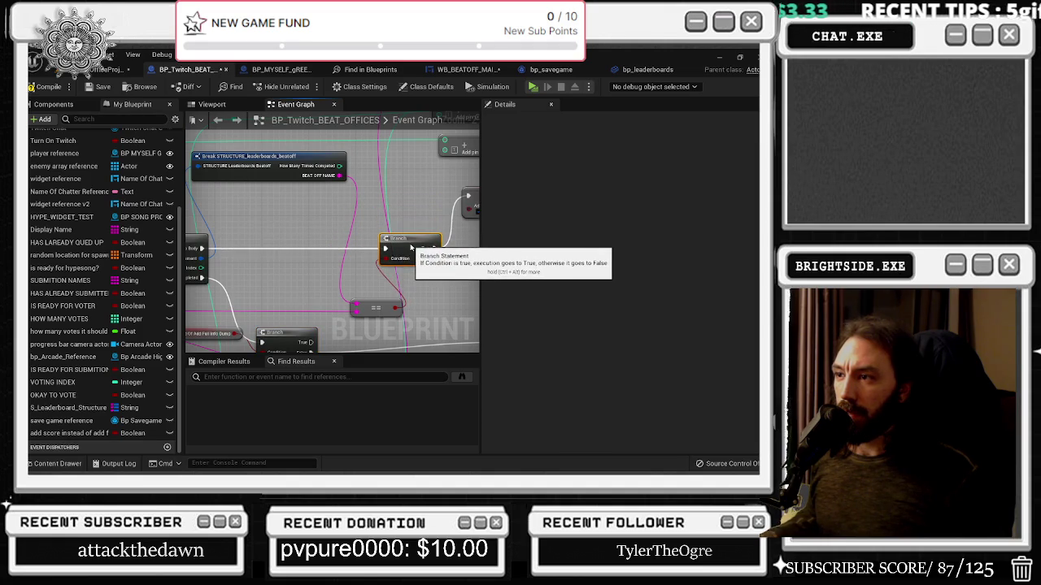
Step: Move the SET add-score node down below the == comparison
drag(399, 298, 244, 300)
drag(334, 213, 374, 262)
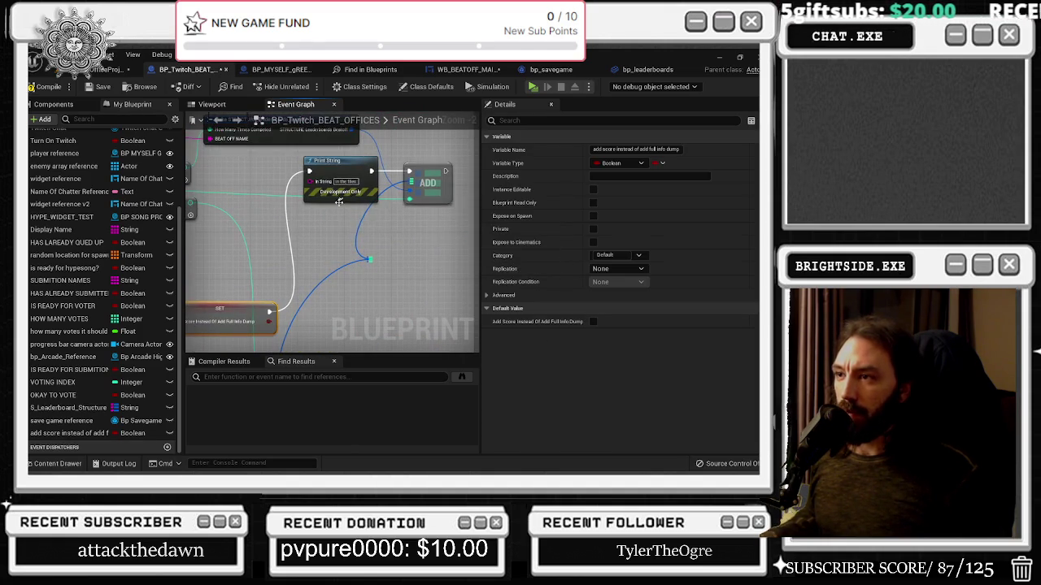
right_click(364, 258)
click(361, 256)
scroll(361, 256, down, 1)
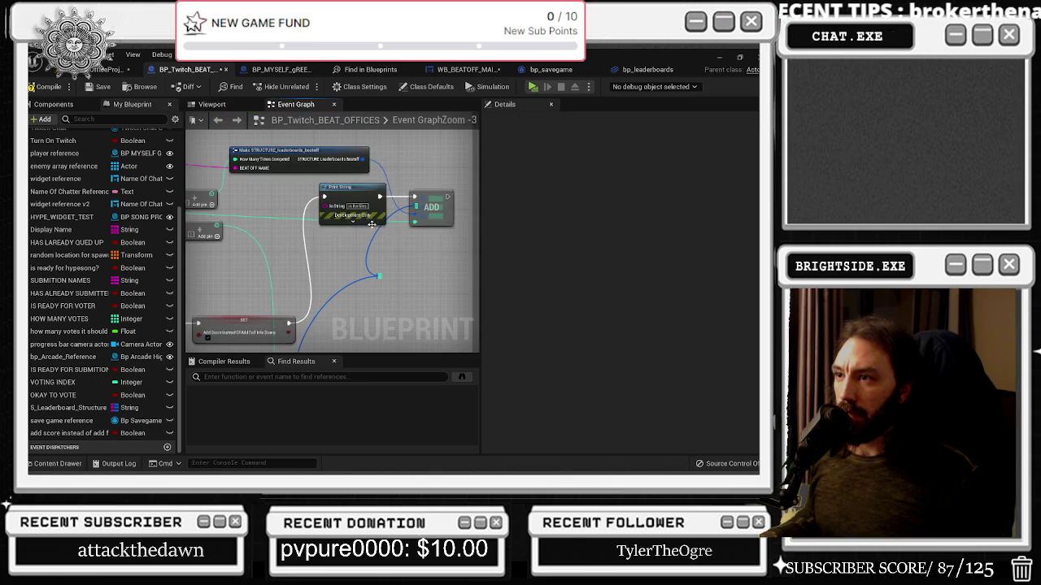
drag(344, 247, 434, 256)
scroll(409, 263, down, 1)
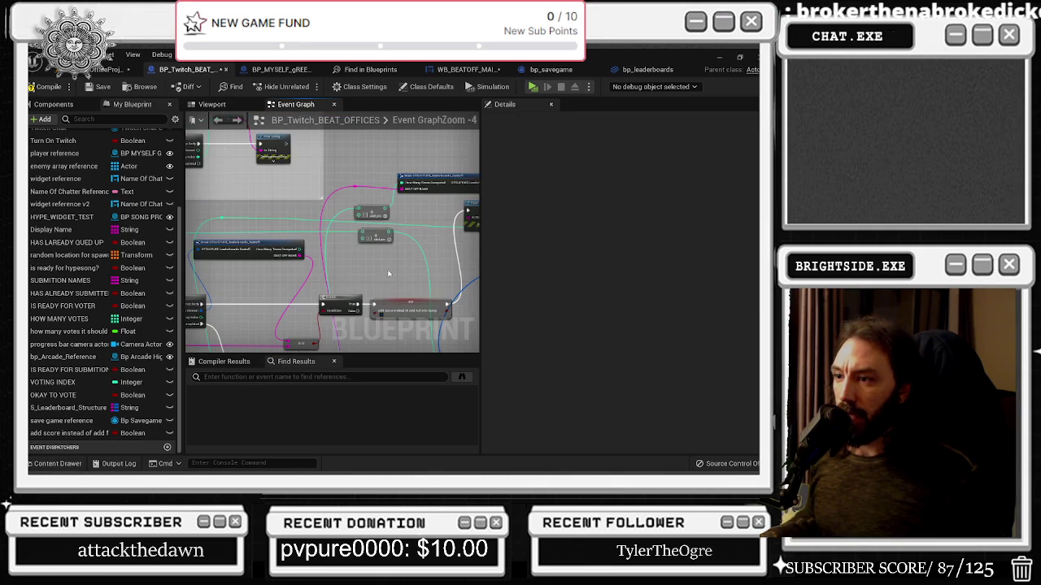
Step: Shift the Print String and ADD nodes right and drop an S_Leaderboard_Structure getter below them
click(268, 245)
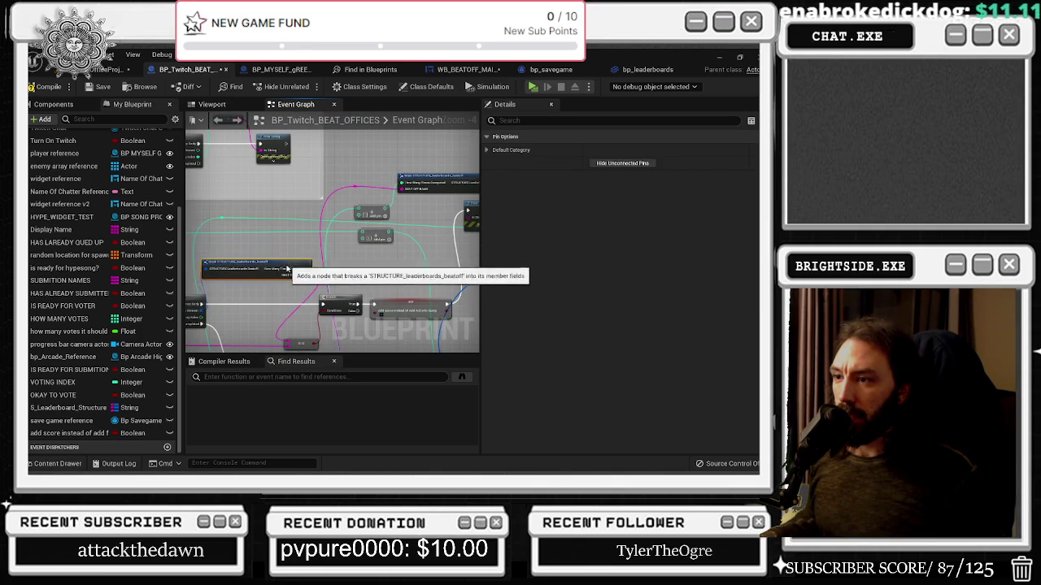
drag(288, 246, 300, 218)
drag(311, 293, 236, 292)
click(345, 259)
drag(345, 258, 295, 284)
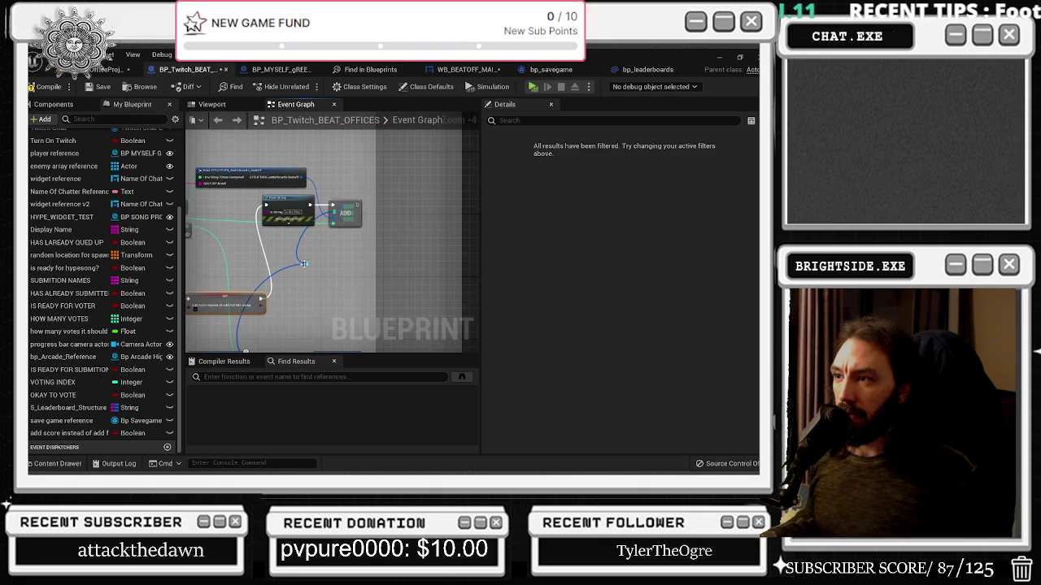
drag(255, 211, 282, 211)
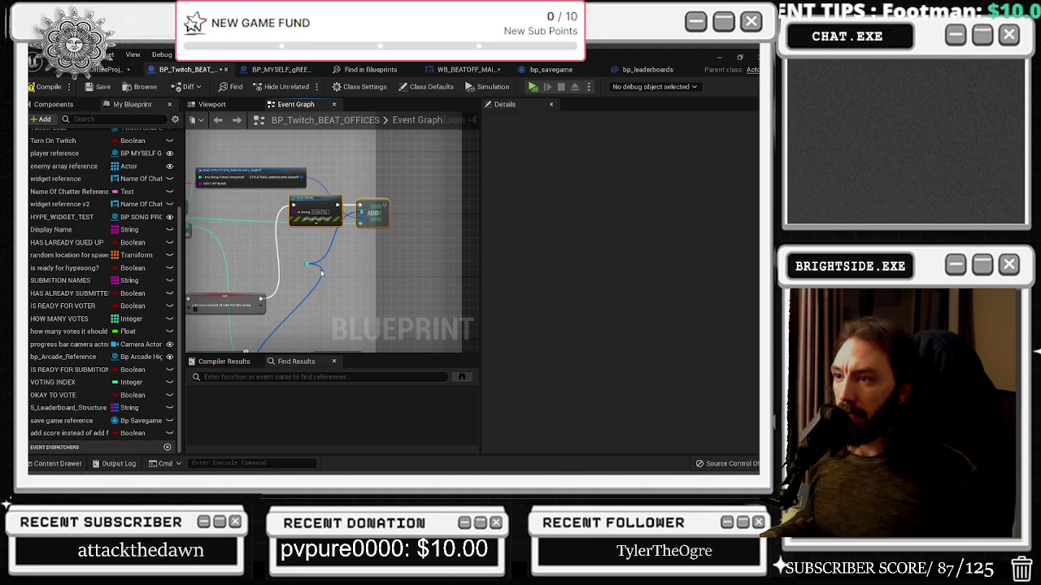
mouse_move(269, 335)
mouse_down()
mouse_move(244, 294)
mouse_move(263, 292)
mouse_up()
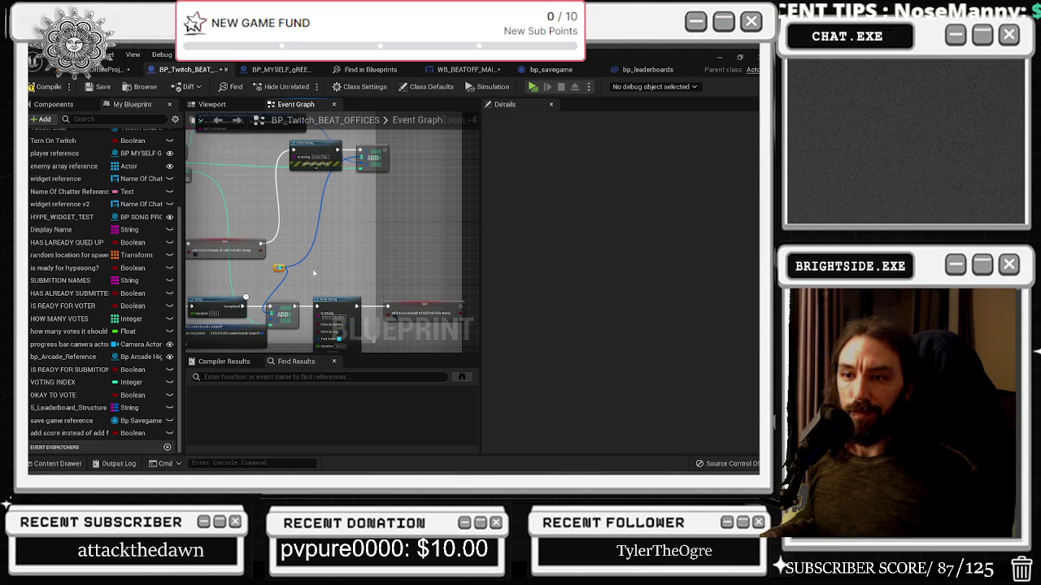
mouse_move(68, 407)
mouse_down()
mouse_move(317, 291)
mouse_move(289, 284)
mouse_move(346, 272)
mouse_move(348, 298)
mouse_move(397, 242)
mouse_up()
scroll(321, 293, up, 2)
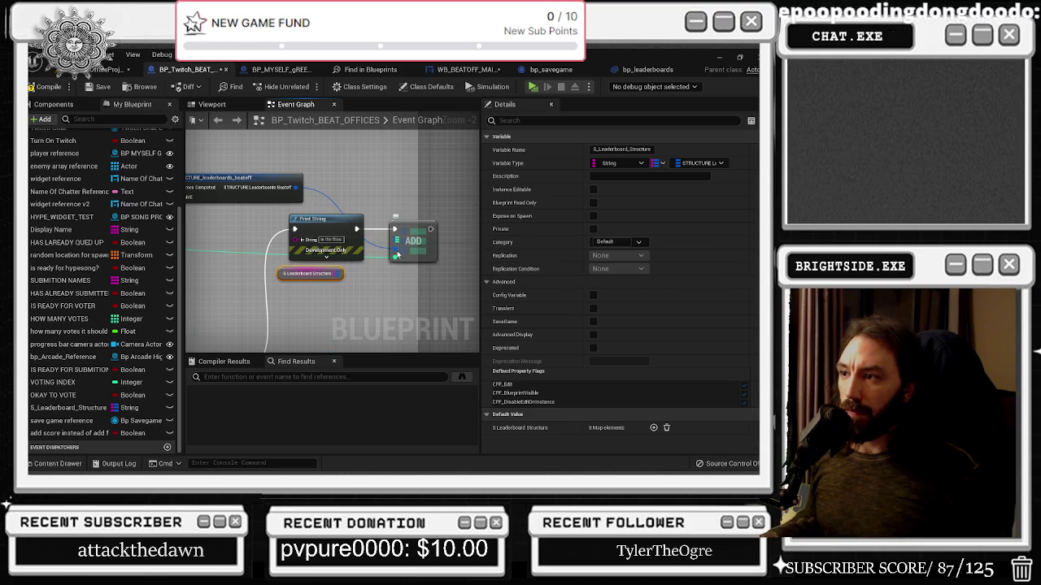
Step: Add a map Add node from the S_Leaderboard_Structure getter and place it beside Print String
drag(342, 275, 348, 258)
text(add)
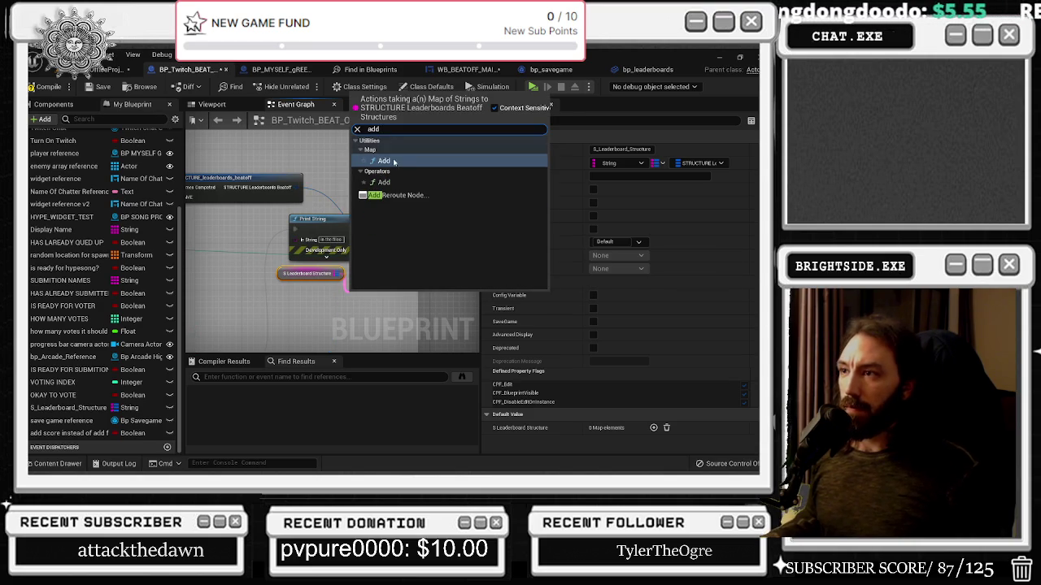
click(395, 162)
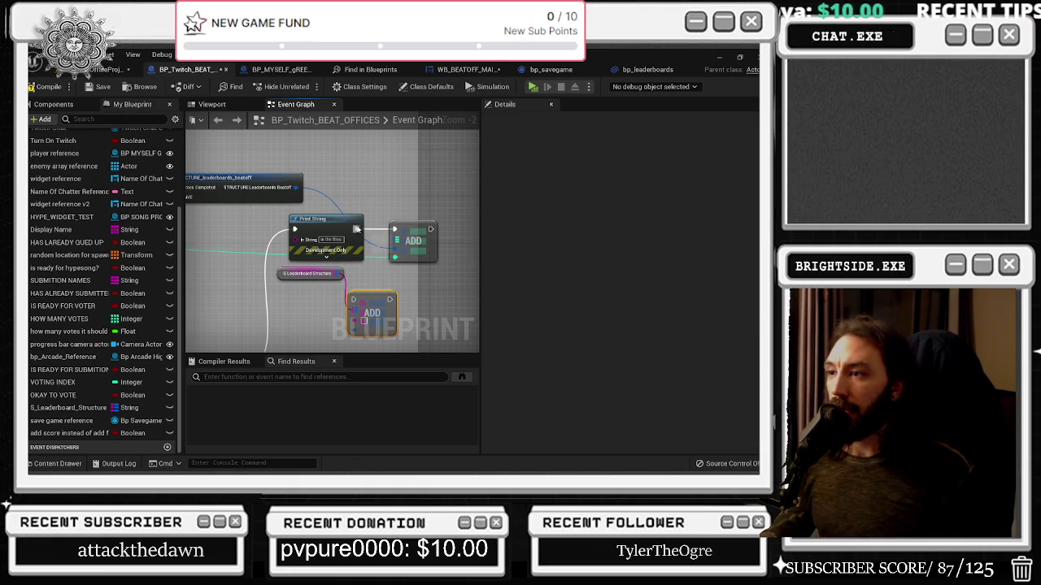
drag(396, 231, 461, 249)
drag(342, 309, 372, 238)
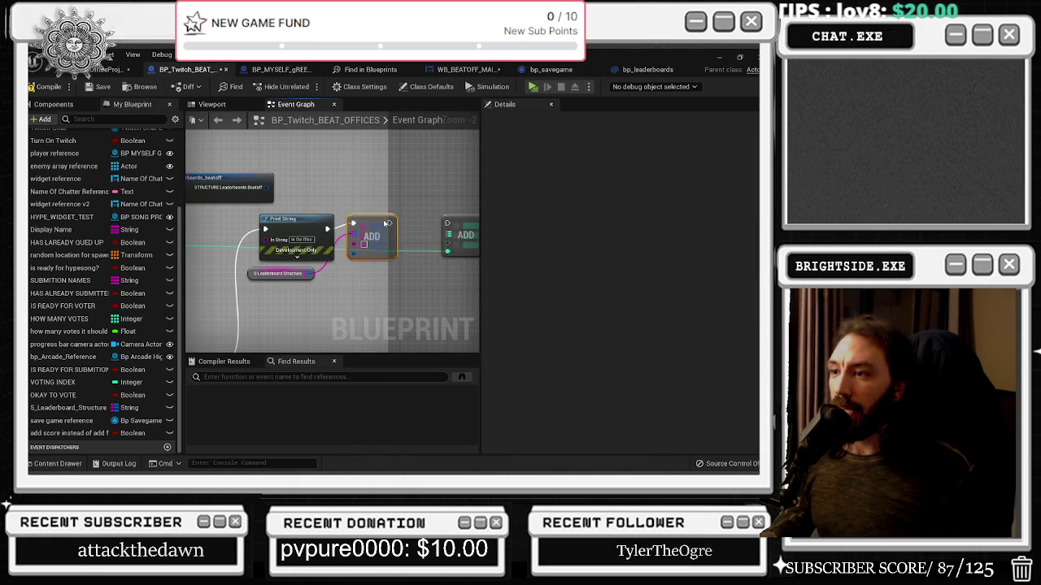
drag(294, 279, 317, 279)
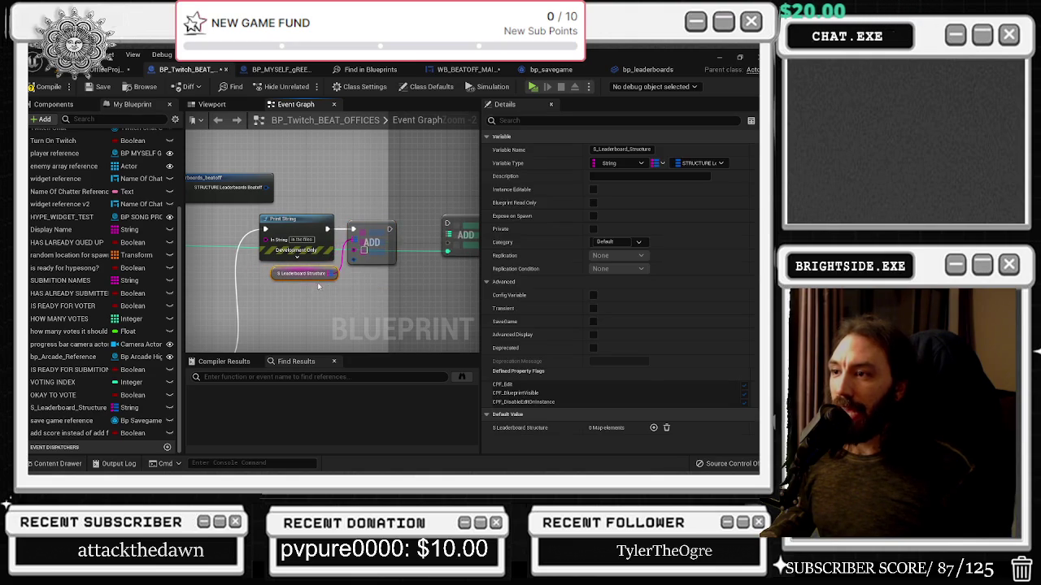
mouse_move(414, 268)
mouse_down()
mouse_move(422, 259)
mouse_move(421, 295)
mouse_move(379, 309)
mouse_move(386, 264)
mouse_move(330, 306)
mouse_move(275, 301)
mouse_up()
Step: Move the Break STRUCTURE node up to open space at the top of the graph
scroll(359, 299, down, 1)
drag(299, 245, 380, 327)
mouse_move(335, 294)
mouse_down()
mouse_move(373, 301)
mouse_move(324, 302)
mouse_move(409, 272)
mouse_up()
click(329, 295)
mouse_move(294, 317)
mouse_down()
mouse_move(358, 268)
mouse_move(277, 255)
mouse_move(337, 256)
mouse_move(352, 294)
mouse_move(352, 269)
mouse_move(329, 298)
mouse_move(249, 307)
mouse_up()
mouse_move(328, 323)
mouse_down()
mouse_move(305, 327)
mouse_move(248, 169)
mouse_move(334, 182)
mouse_up()
mouse_move(322, 309)
mouse_down()
mouse_move(280, 163)
mouse_move(307, 164)
mouse_up()
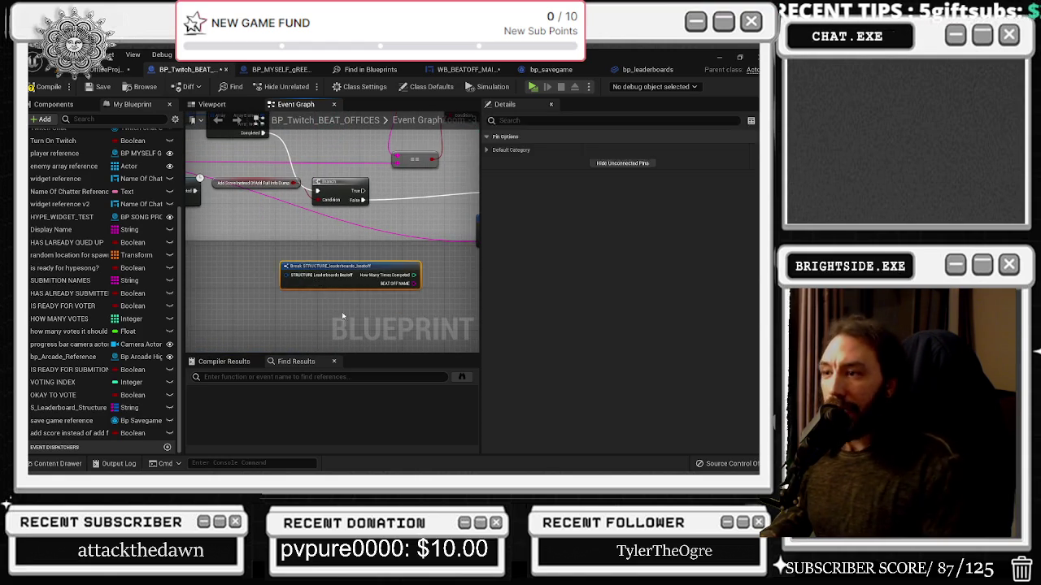
Step: Reposition the Add score node, the Branch node and the SUBMITION NAMES getter around the For Each Loop
drag(272, 234, 368, 262)
drag(302, 267, 240, 306)
mouse_move(374, 262)
mouse_down()
mouse_move(358, 284)
mouse_move(472, 312)
mouse_up()
mouse_move(345, 300)
mouse_down()
mouse_move(354, 294)
mouse_move(244, 236)
mouse_move(474, 305)
mouse_up()
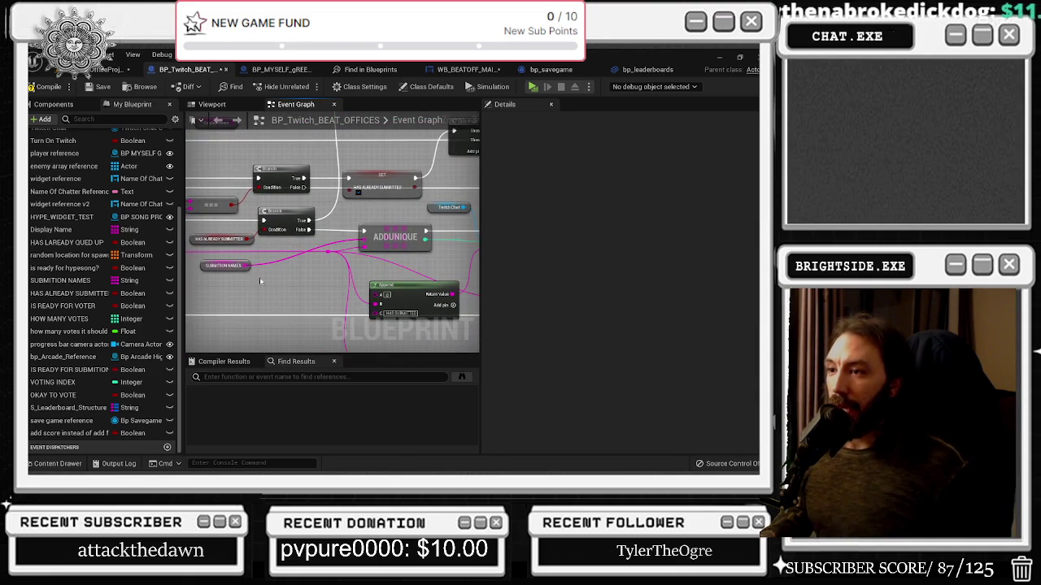
drag(230, 274, 237, 281)
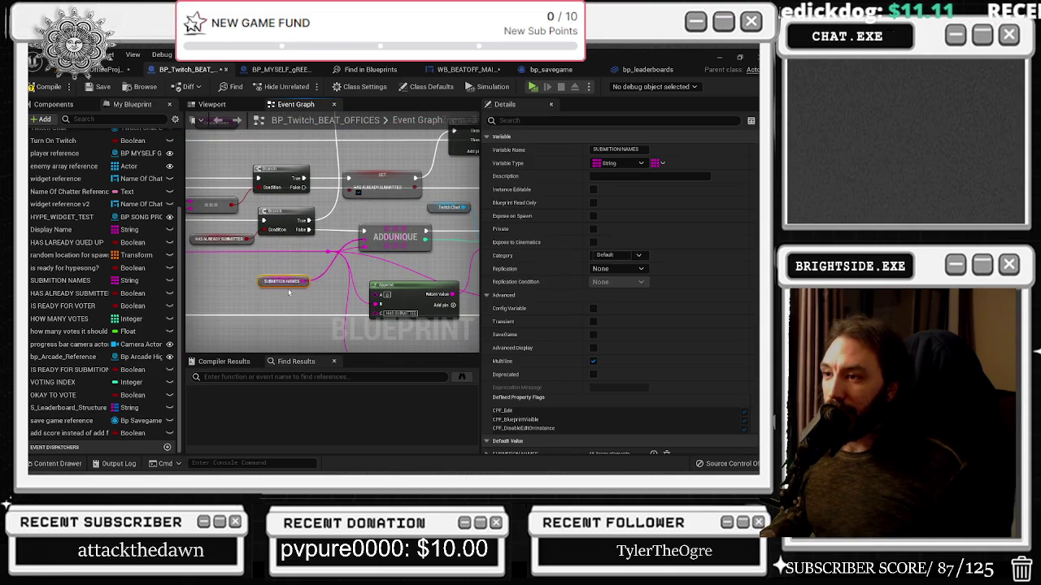
drag(234, 259, 324, 331)
click(332, 192)
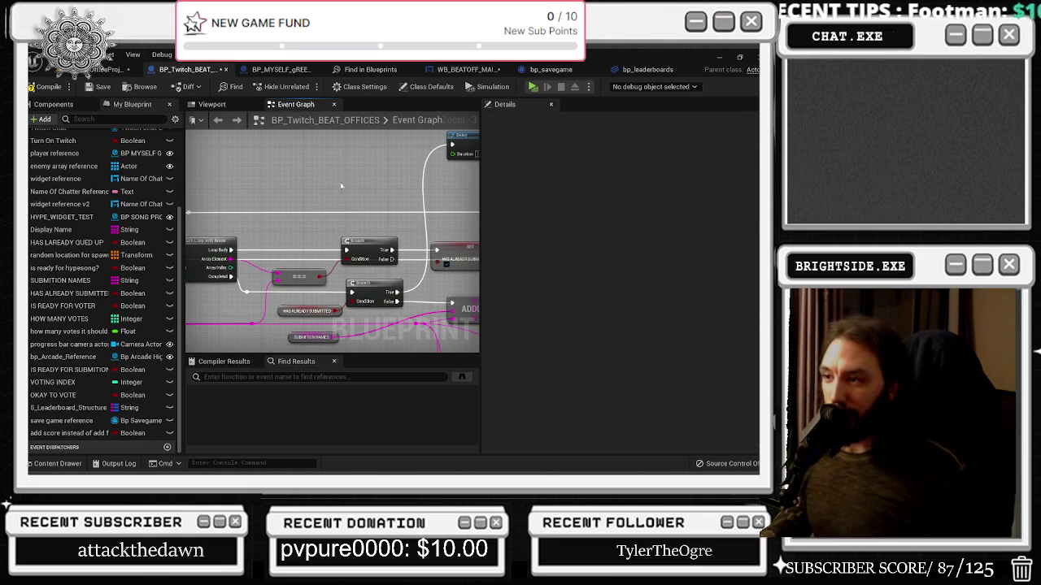
Step: Select the Delay, SET, reroute and LENGTH/KEYS/VALUES node groups, then move Break STRUCTURE lower-left
drag(379, 189, 250, 161)
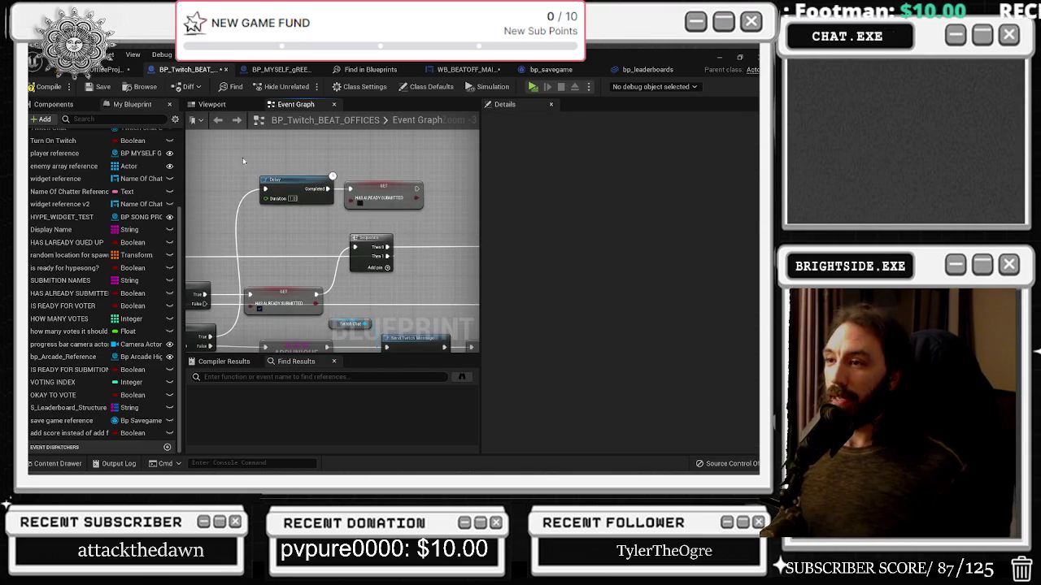
drag(427, 225, 428, 224)
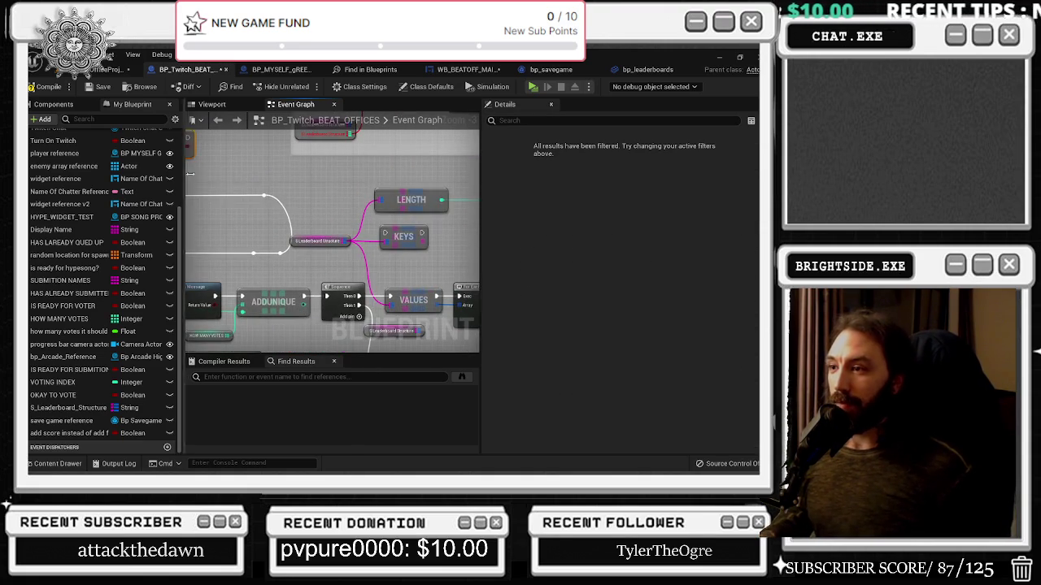
mouse_move(220, 176)
mouse_down()
mouse_move(264, 258)
mouse_move(290, 270)
mouse_up()
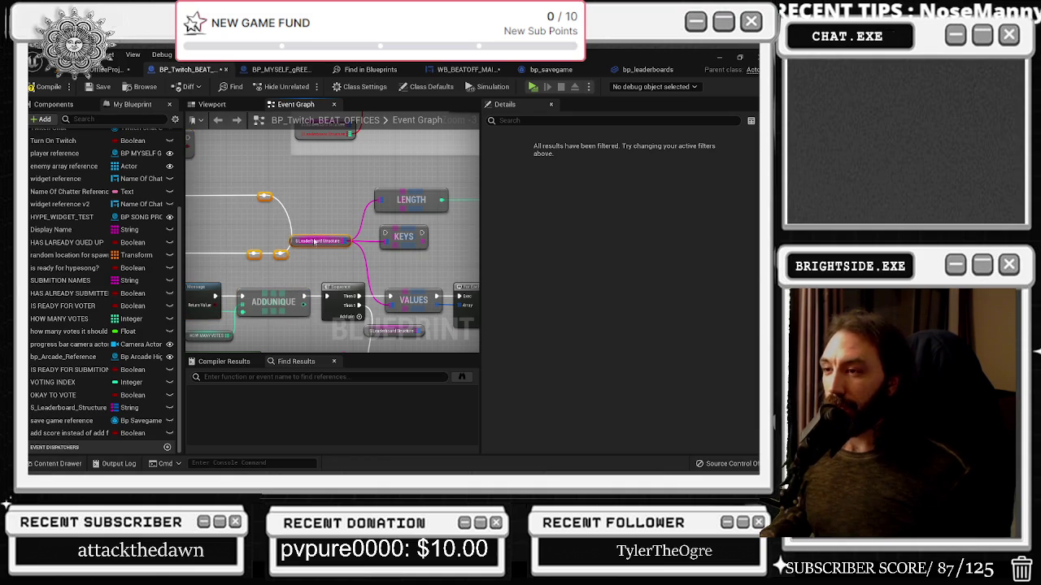
drag(388, 243, 300, 238)
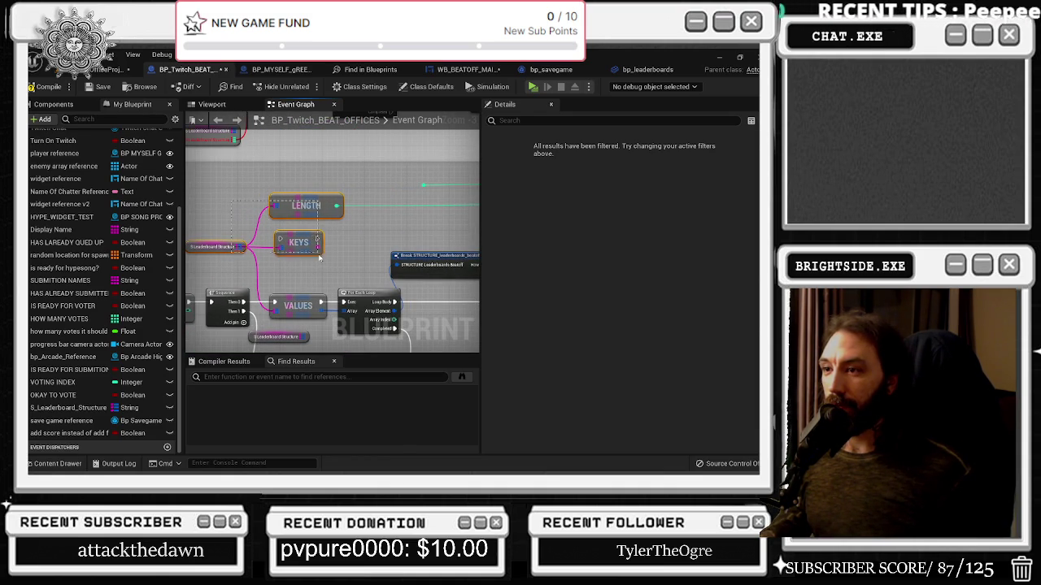
click(419, 228)
drag(420, 228, 330, 277)
click(333, 227)
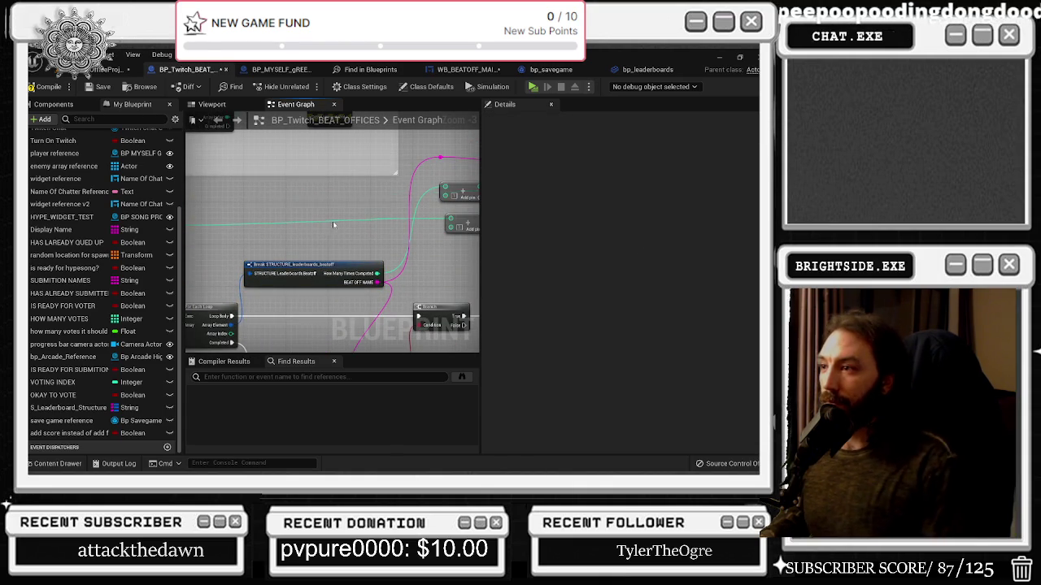
scroll(332, 227, down, 2)
scroll(438, 231, up, 2)
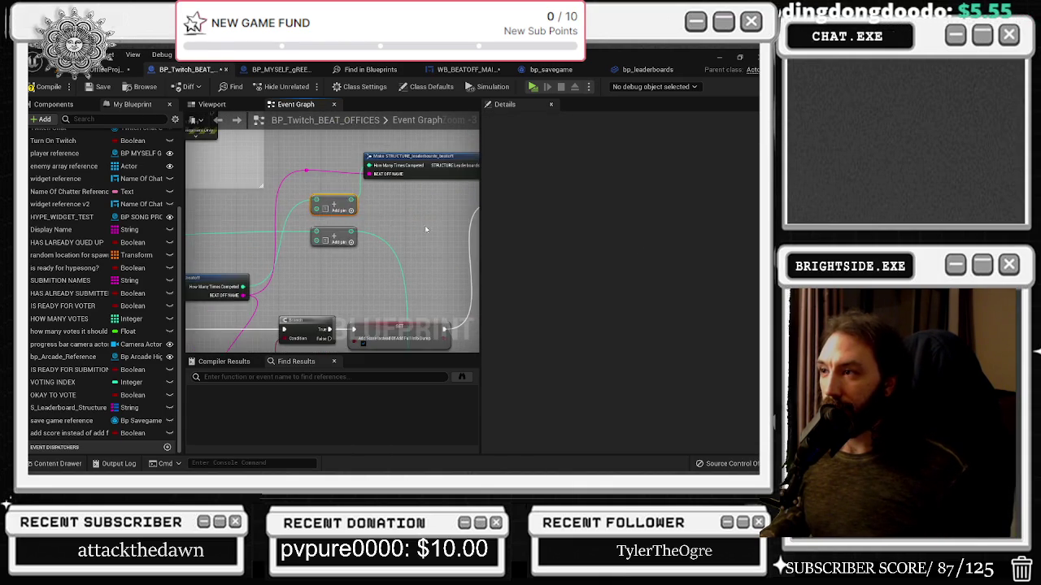
Step: Move the Make STRUCTURE node lower-left near the Branch and == nodes
drag(438, 231, 422, 236)
mouse_move(435, 300)
mouse_down()
mouse_move(348, 266)
mouse_move(360, 254)
mouse_move(303, 265)
mouse_up()
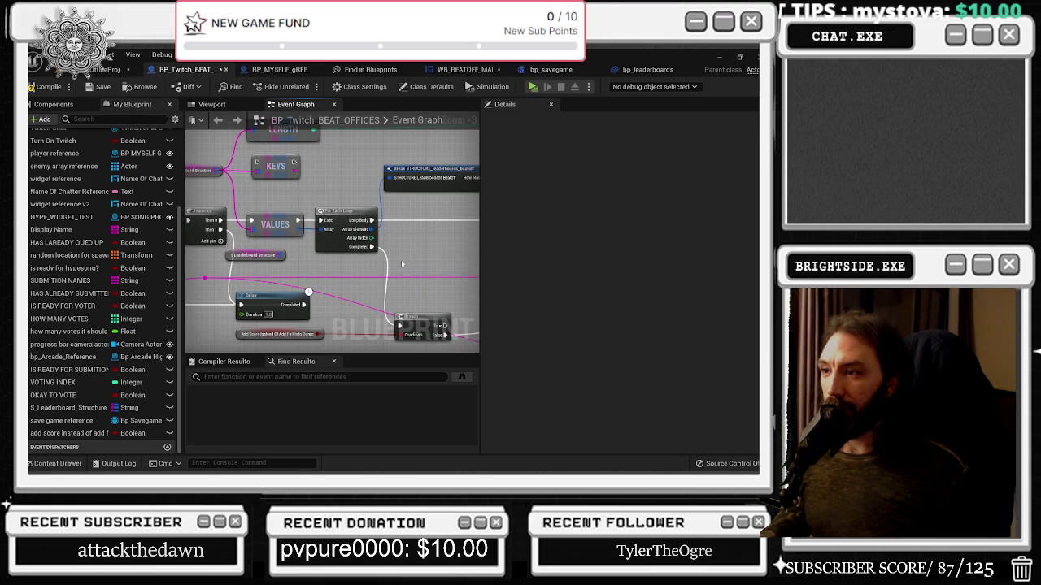
drag(398, 262, 288, 227)
mouse_move(363, 257)
mouse_down()
mouse_move(390, 272)
mouse_move(388, 239)
mouse_move(437, 189)
mouse_move(357, 258)
mouse_move(337, 230)
mouse_move(362, 268)
mouse_move(428, 255)
mouse_up()
click(361, 282)
click(343, 305)
mouse_move(342, 306)
mouse_down()
mouse_move(296, 246)
mouse_move(296, 283)
mouse_move(322, 340)
mouse_move(307, 375)
mouse_move(383, 362)
mouse_move(448, 300)
mouse_move(456, 341)
mouse_move(525, 357)
mouse_move(534, 373)
mouse_move(584, 296)
mouse_move(586, 308)
mouse_move(518, 351)
mouse_move(421, 359)
mouse_move(308, 389)
mouse_up()
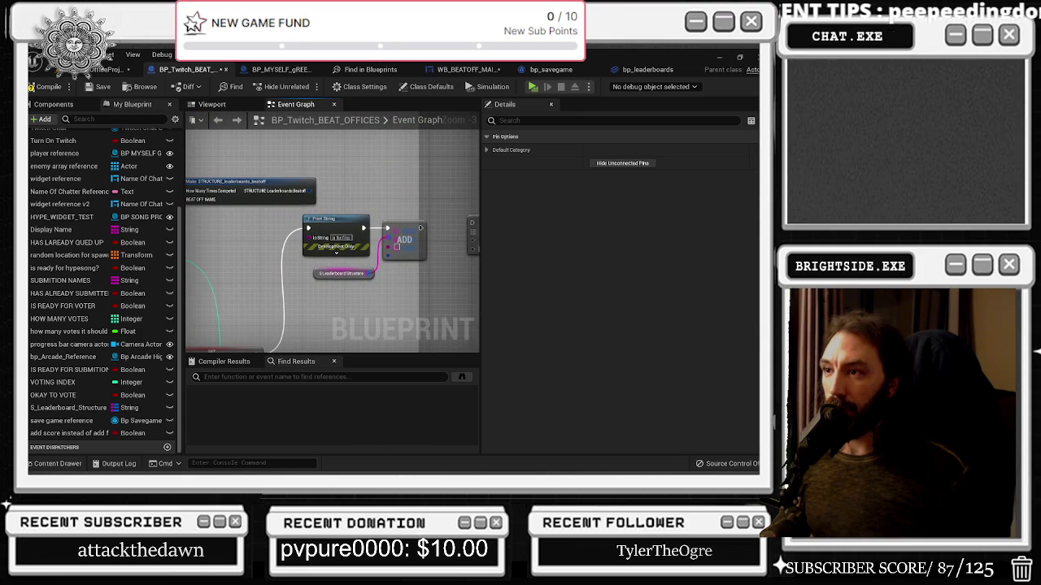
Step: Wire the leaderboard getter's Leaderboards output into the ADD node
mouse_move(367, 278)
mouse_down()
mouse_move(389, 247)
mouse_move(309, 192)
mouse_up()
scroll(330, 200, up, 2)
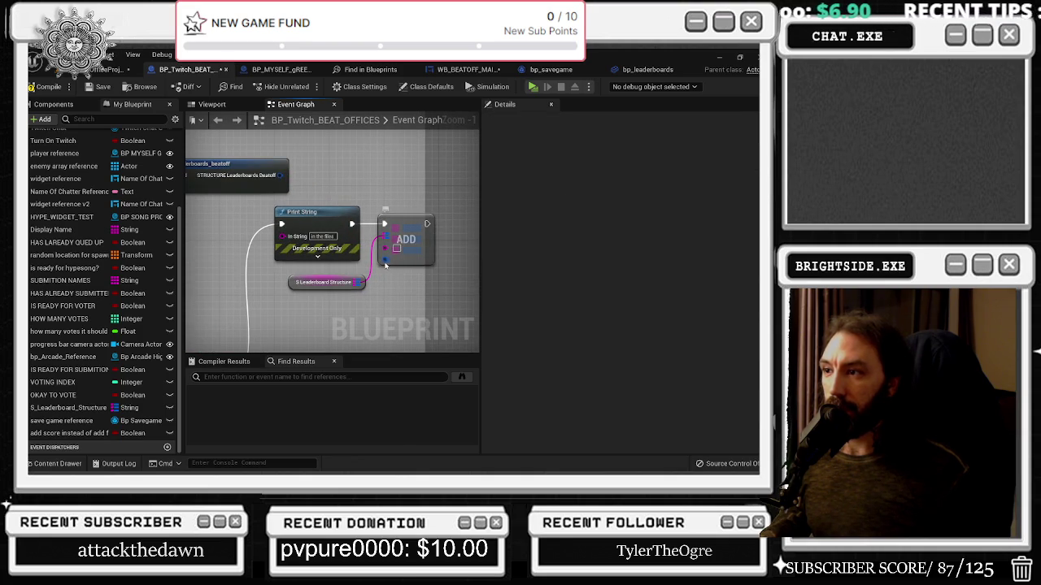
drag(385, 260, 280, 175)
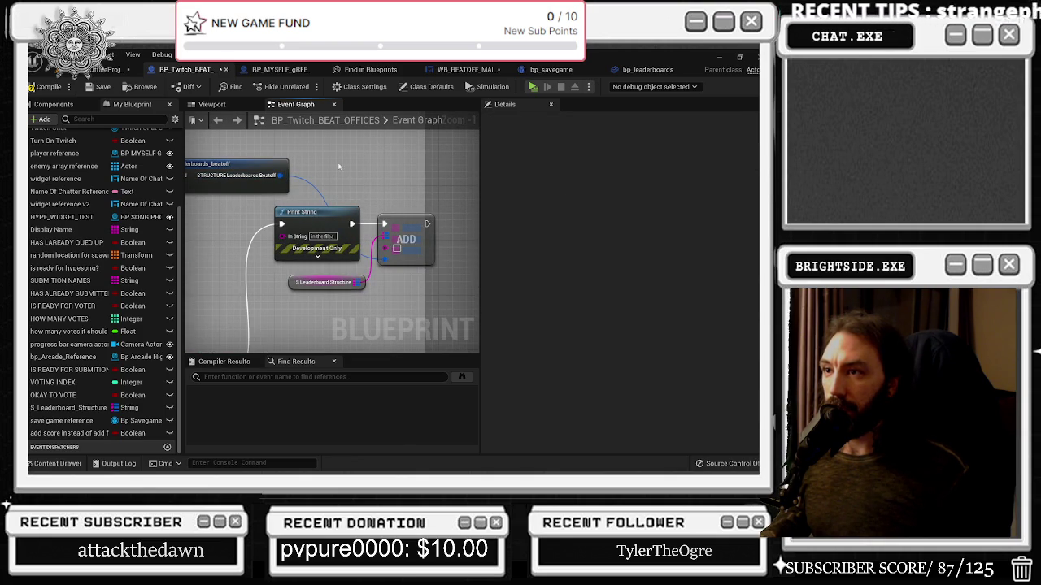
mouse_move(351, 285)
mouse_down()
mouse_move(325, 342)
mouse_move(322, 333)
mouse_up()
mouse_move(324, 214)
mouse_down()
mouse_move(516, 219)
mouse_move(332, 236)
mouse_move(292, 251)
mouse_move(262, 242)
mouse_up()
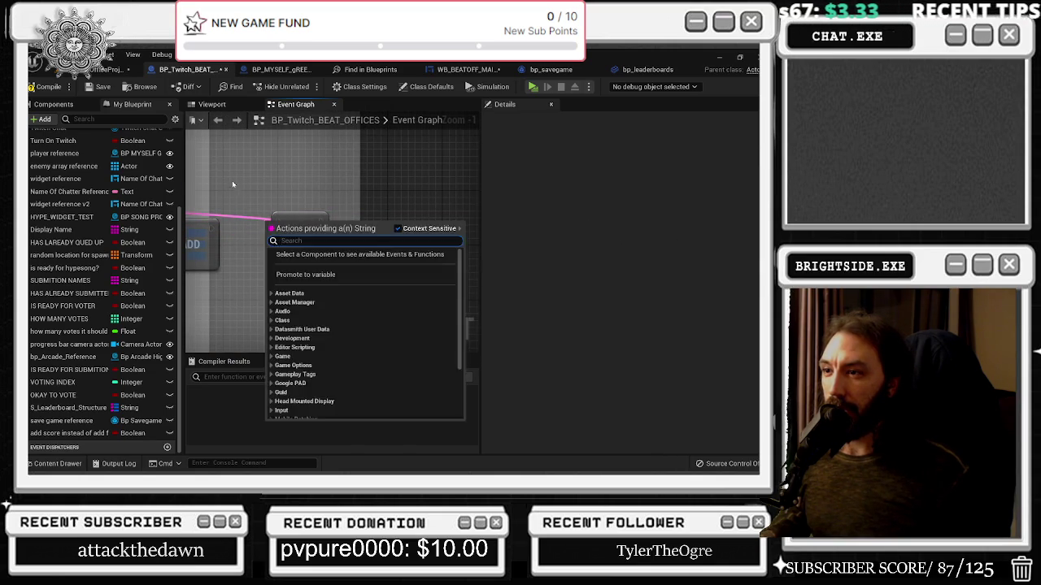
Step: Route the pink map wire to the LENGTH, KEYS and VALUES nodes through a reroute point moved left
key(Escape)
scroll(321, 241, down, 1)
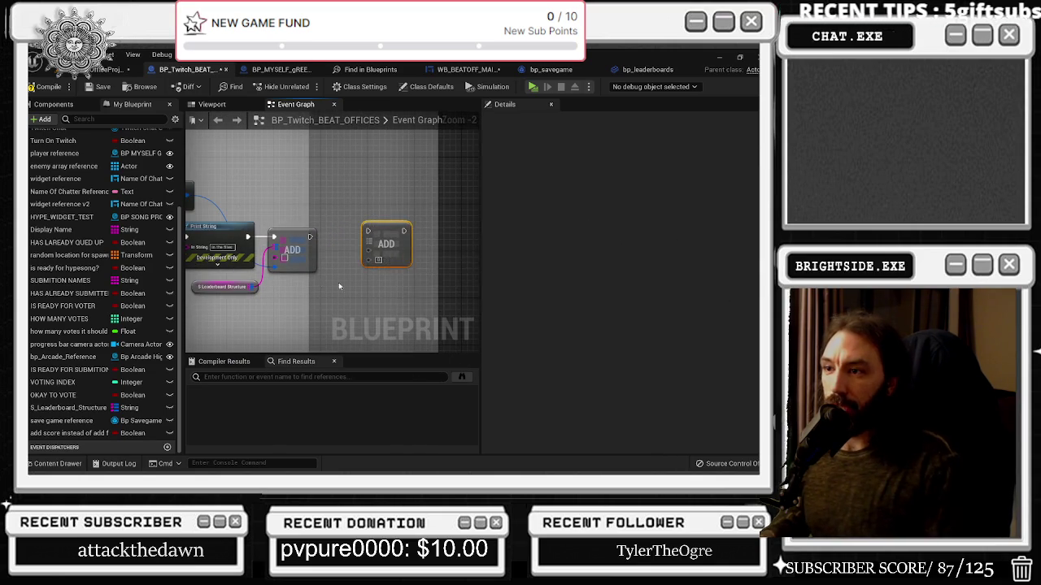
scroll(323, 281, down, 2)
drag(307, 262, 476, 198)
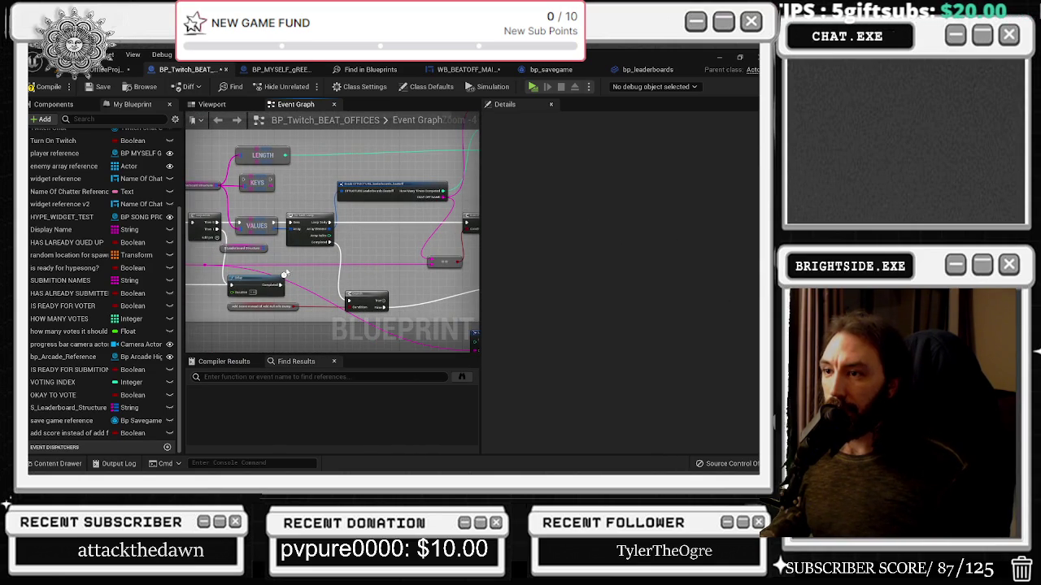
mouse_move(455, 257)
mouse_down()
mouse_move(431, 170)
mouse_move(455, 115)
mouse_move(456, 230)
mouse_move(440, 253)
mouse_move(346, 260)
mouse_move(402, 236)
mouse_up()
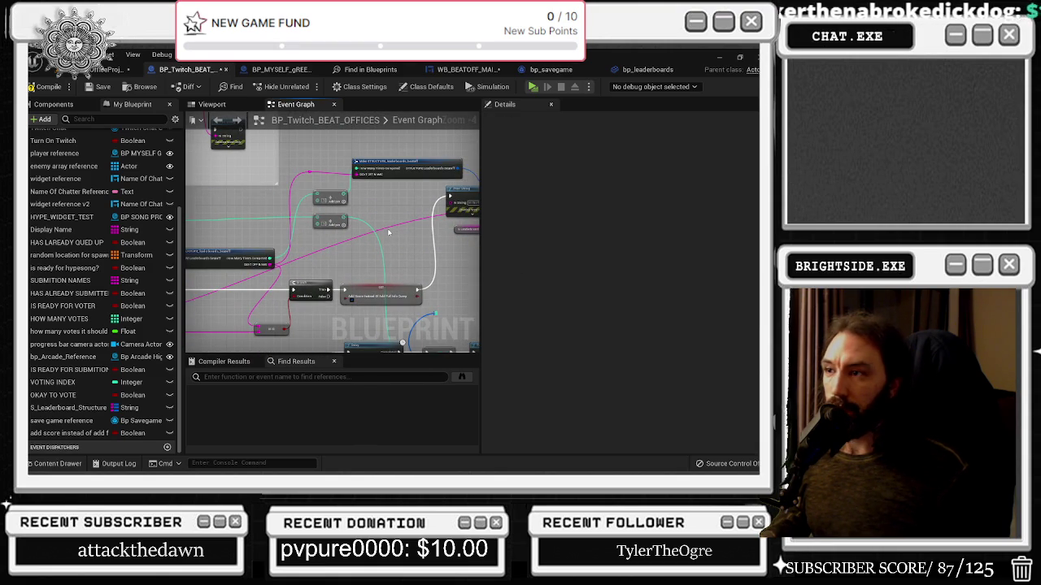
double_click(386, 229)
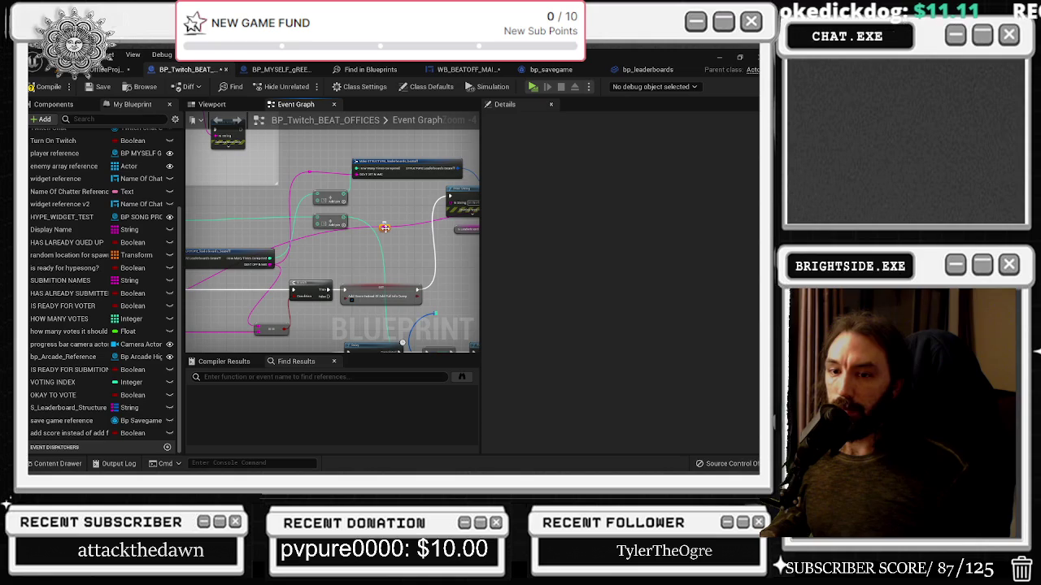
mouse_move(385, 228)
mouse_down()
mouse_move(272, 214)
mouse_move(298, 192)
mouse_move(285, 190)
mouse_up()
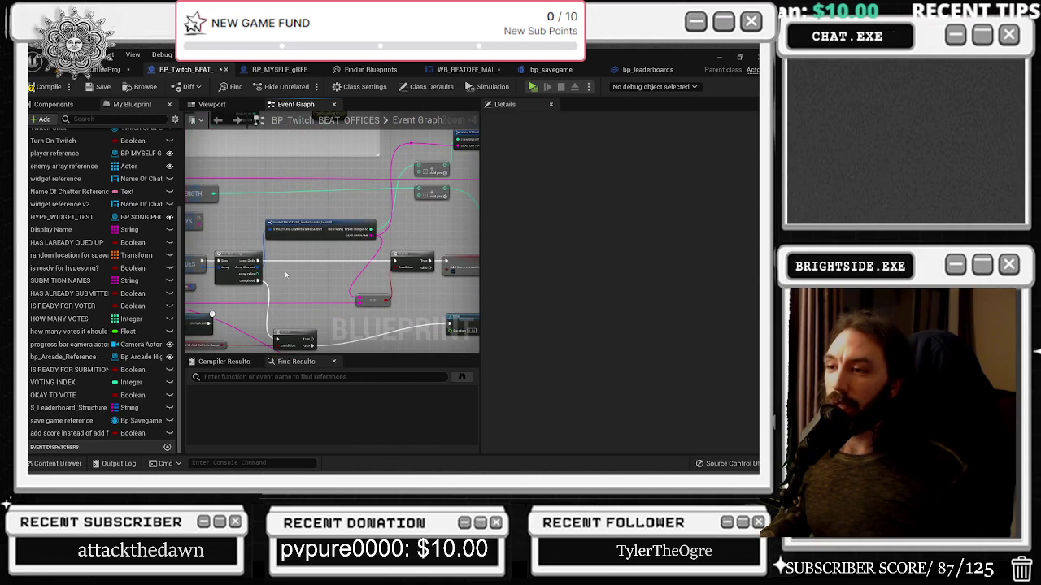
scroll(285, 274, up, 2)
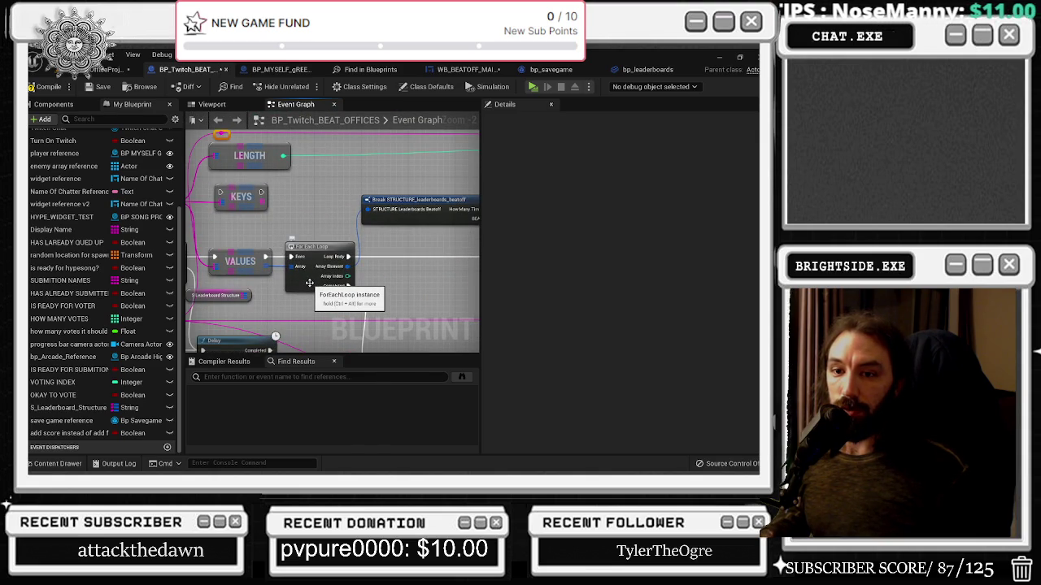
scroll(309, 283, down, 1)
drag(309, 283, 368, 260)
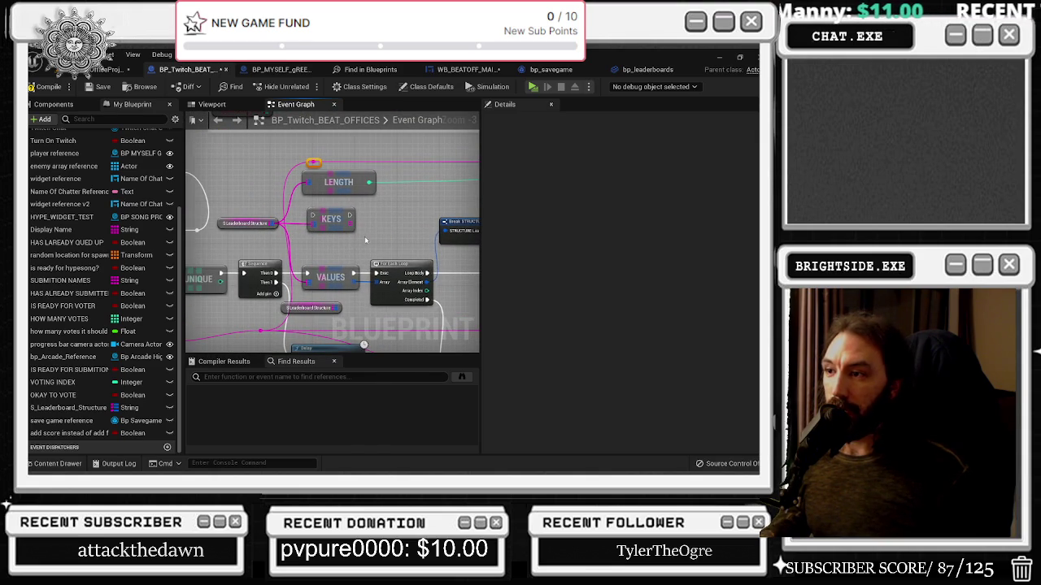
Step: Add a map Find node off the Leaderboard Structure map via 'find' and place it lower right
drag(269, 221, 383, 249)
text(find)
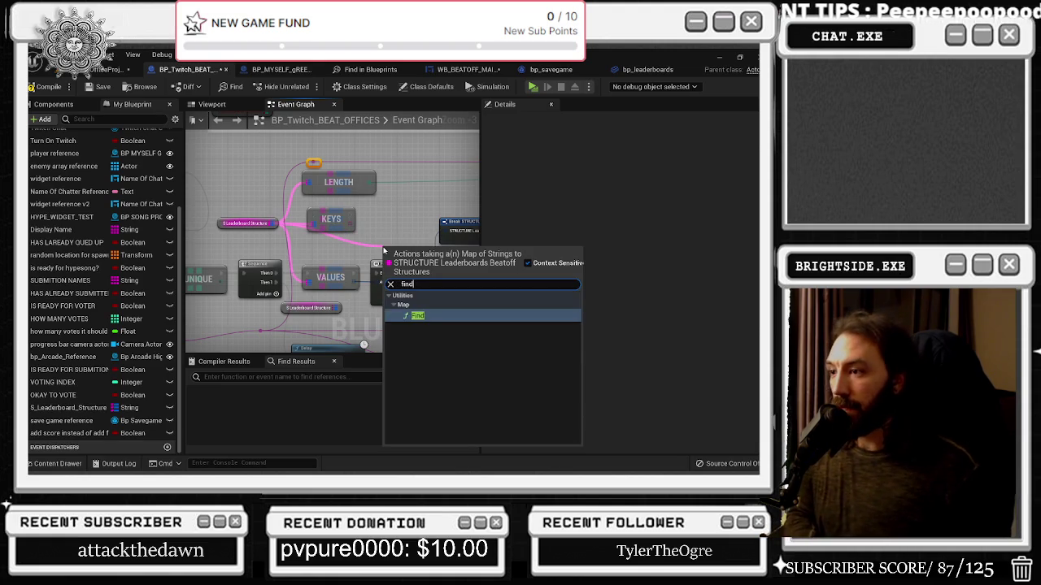
key(Return)
mouse_move(409, 236)
mouse_down()
mouse_move(335, 243)
mouse_move(406, 294)
mouse_move(356, 288)
mouse_up()
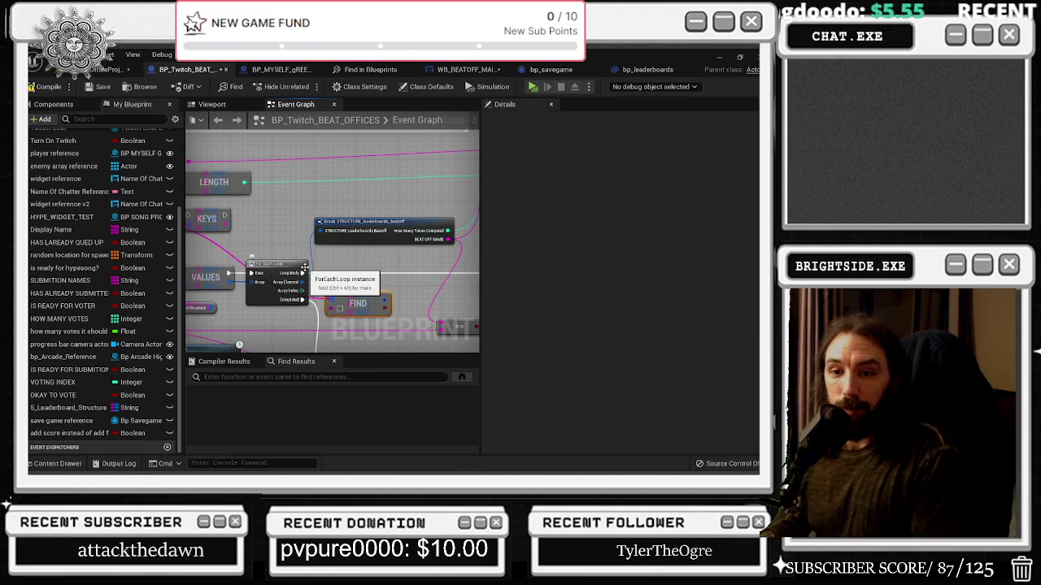
Step: Add a Branch node wired from the loop's output, and shift the Branch and add score flag nodes right
click(354, 266)
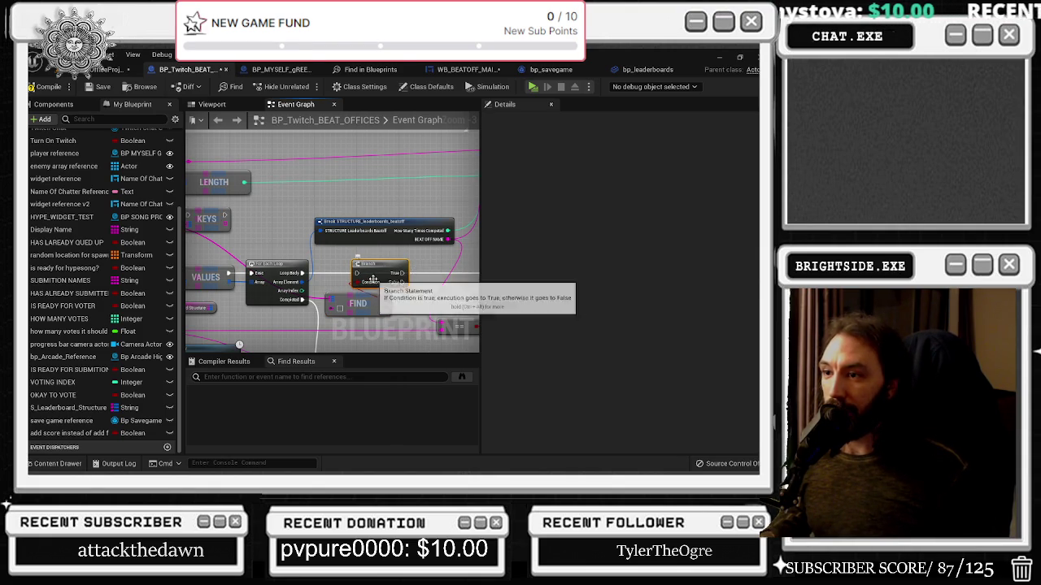
click(391, 269)
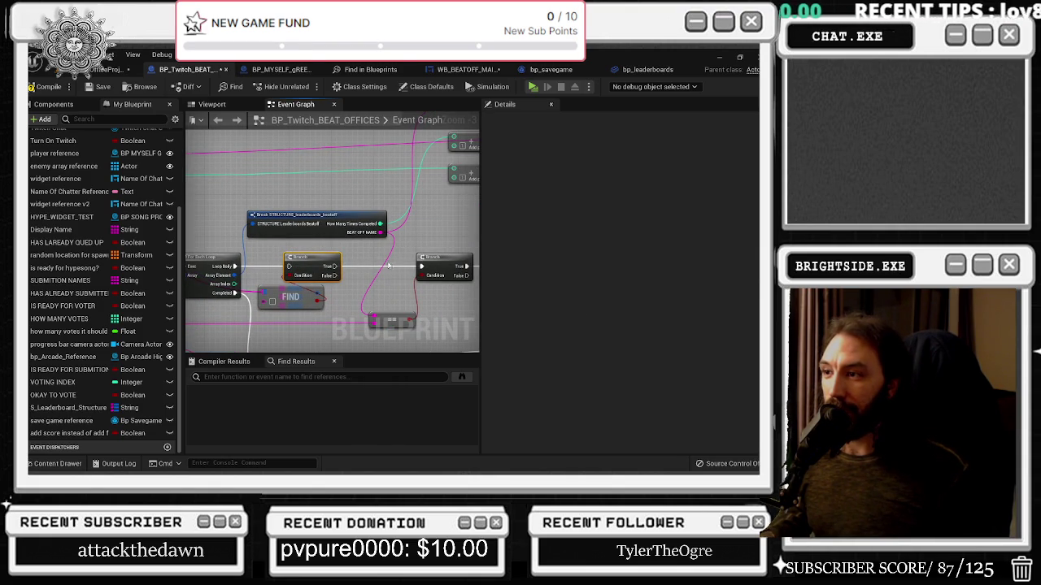
mouse_move(244, 272)
mouse_down()
mouse_move(325, 270)
mouse_move(234, 271)
mouse_move(342, 273)
mouse_move(330, 268)
mouse_up()
mouse_move(277, 291)
mouse_down()
mouse_move(391, 321)
mouse_move(349, 305)
mouse_move(380, 208)
mouse_move(325, 185)
mouse_up()
drag(322, 254, 378, 237)
drag(272, 289, 342, 300)
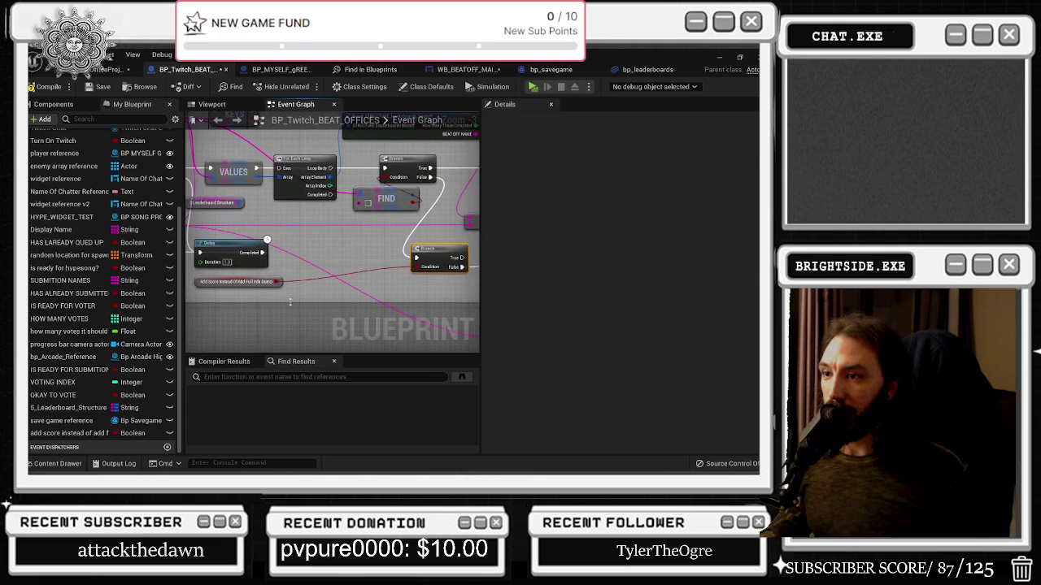
drag(252, 285, 354, 288)
drag(367, 223, 351, 268)
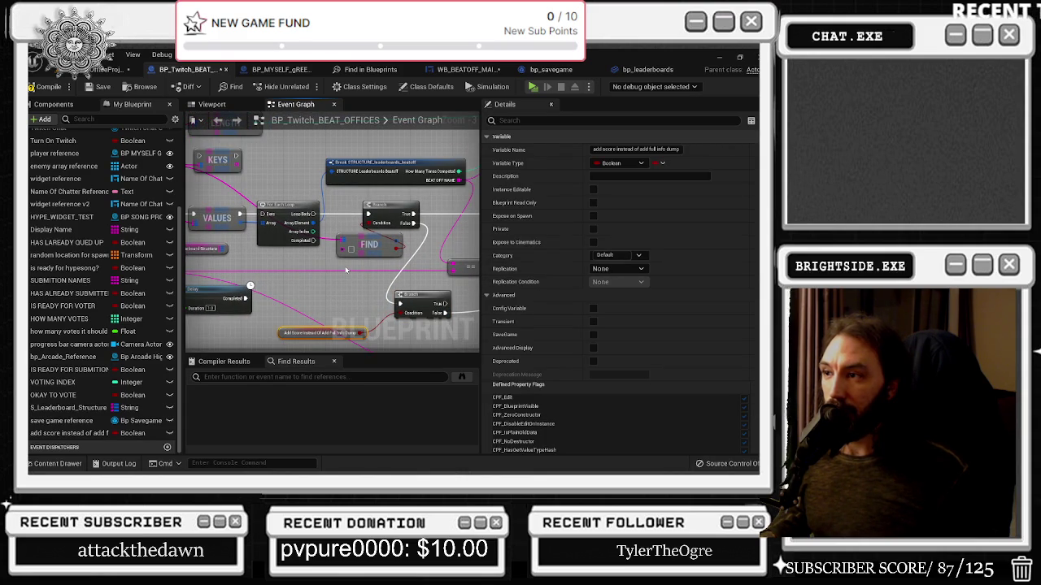
Step: Delete the ForEachLoop, VALUES and KEYS nodes, wiring the map straight into FIND
drag(346, 270, 378, 276)
mouse_move(322, 215)
mouse_down()
mouse_move(320, 260)
mouse_move(346, 265)
mouse_up()
key(Delete)
mouse_move(313, 233)
mouse_down()
mouse_move(322, 233)
mouse_move(295, 213)
mouse_move(240, 222)
mouse_up()
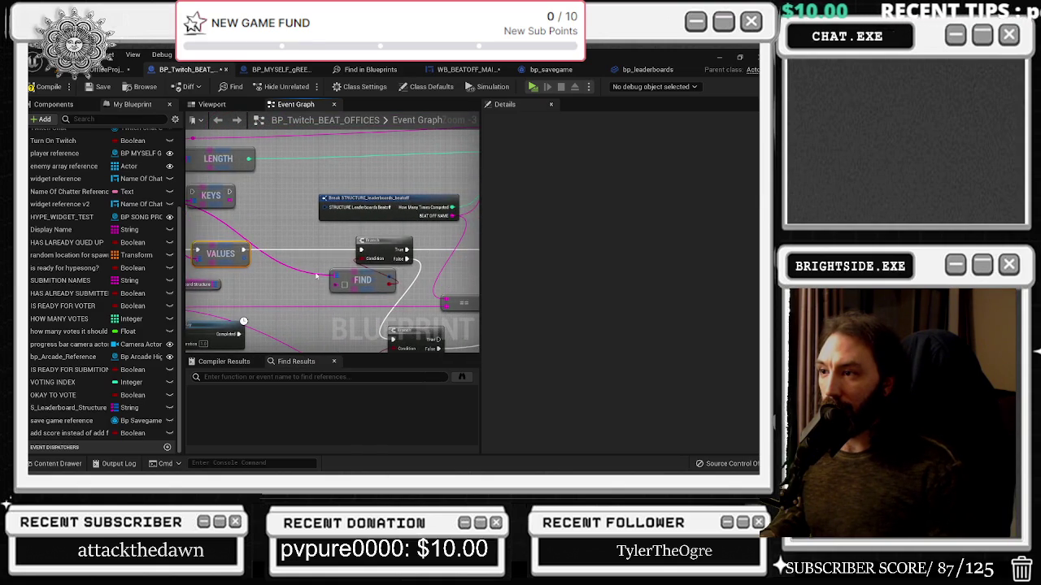
drag(340, 282, 338, 258)
mouse_move(220, 256)
mouse_down()
mouse_move(280, 270)
mouse_move(417, 261)
mouse_move(278, 253)
mouse_up()
key(Delete)
drag(301, 218, 335, 256)
click(290, 234)
key(Delete)
Step: Nudge the FIND node up and right and move the Make STRUCTURE node left
drag(357, 197, 305, 145)
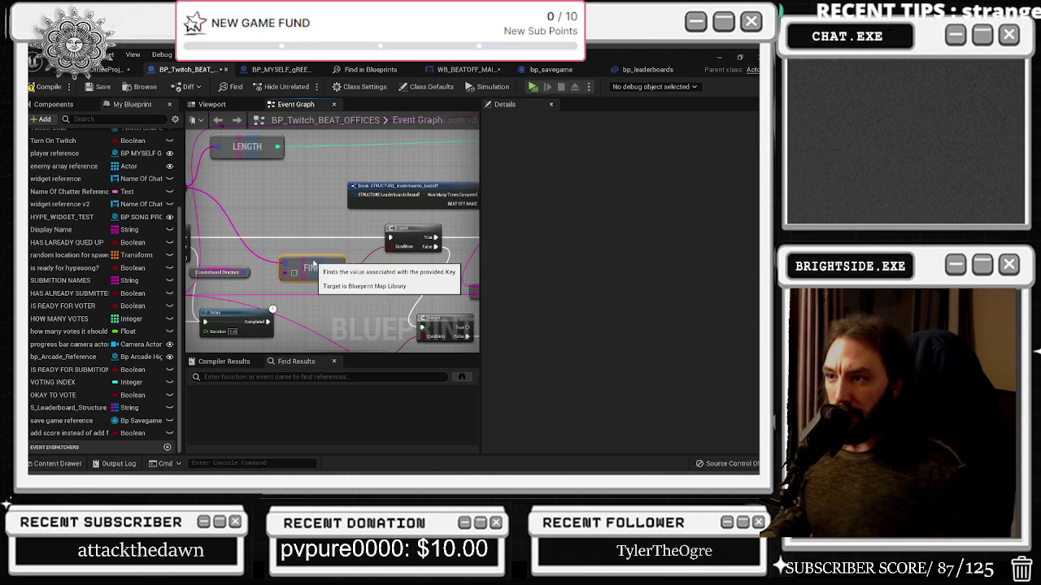
drag(316, 268, 296, 273)
mouse_move(212, 286)
mouse_down()
mouse_move(298, 290)
mouse_move(228, 317)
mouse_up()
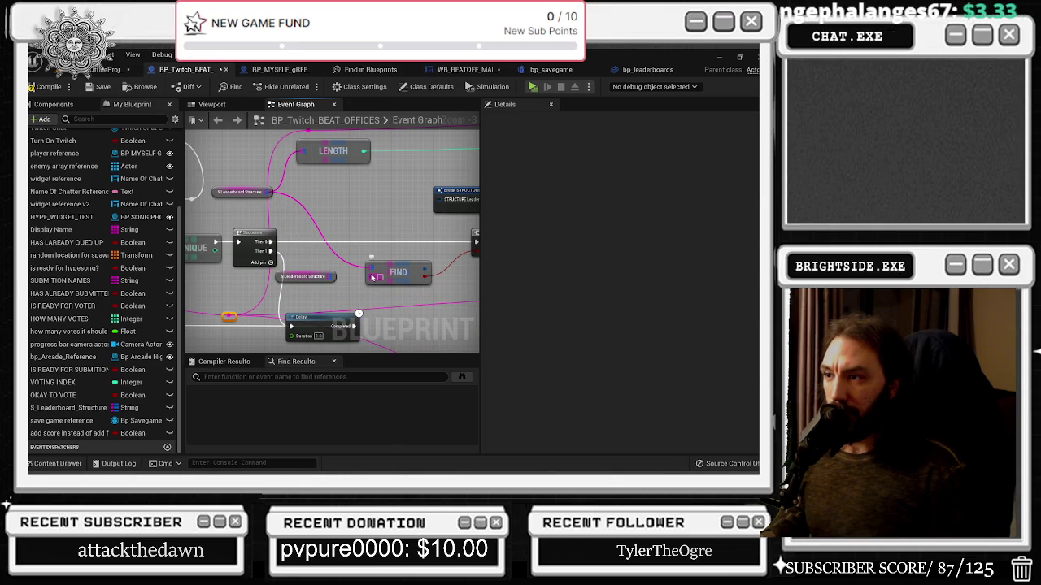
drag(372, 278, 385, 278)
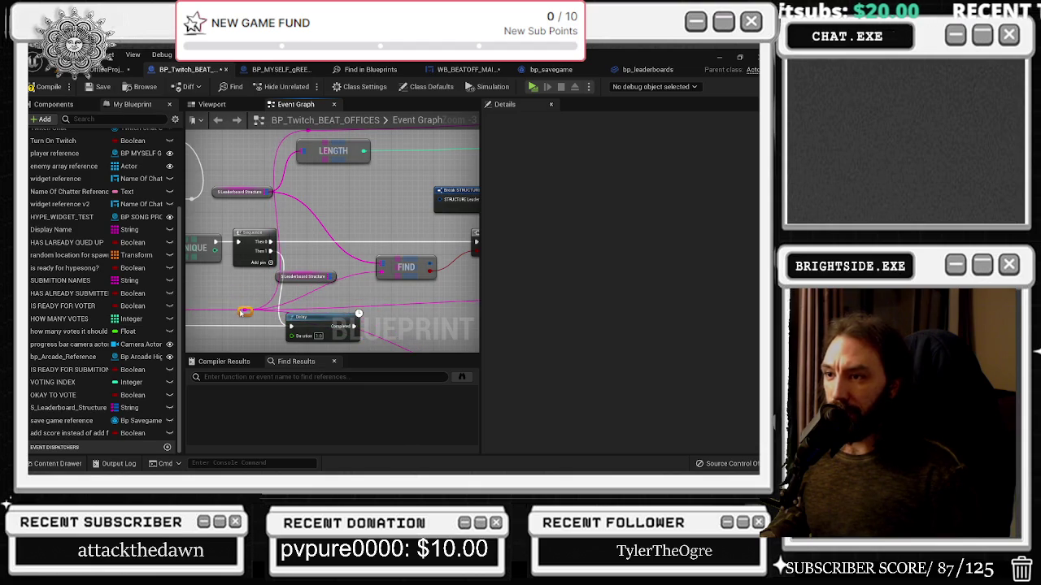
drag(233, 314, 412, 280)
mouse_move(272, 281)
mouse_down()
mouse_move(476, 296)
mouse_move(381, 248)
mouse_move(357, 244)
mouse_move(342, 260)
mouse_move(321, 254)
mouse_up()
drag(398, 214, 368, 213)
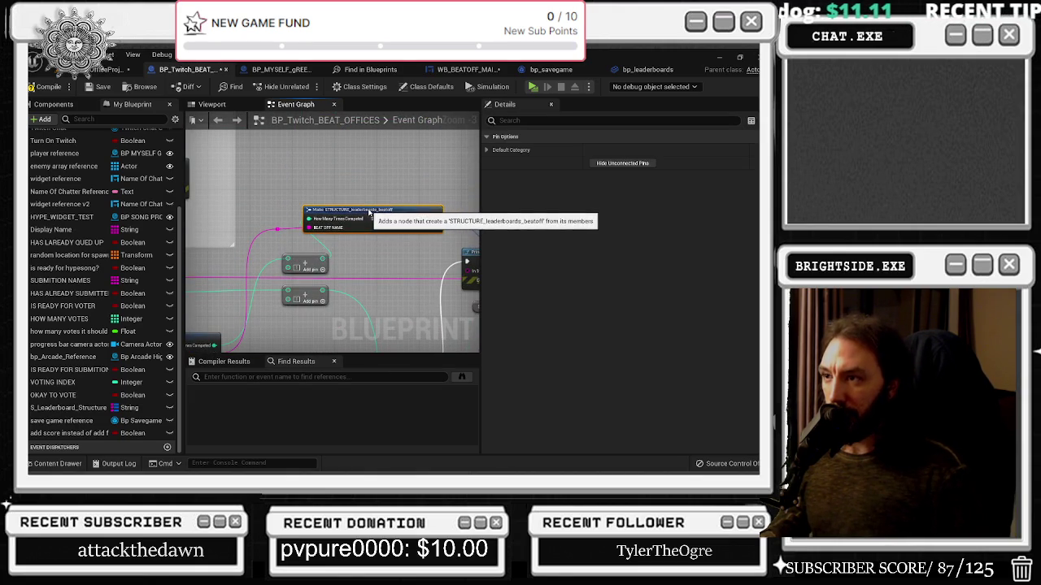
Step: Shift the To Lower node slightly left and select the S_Leaderboard Structure variable node
drag(317, 273, 383, 241)
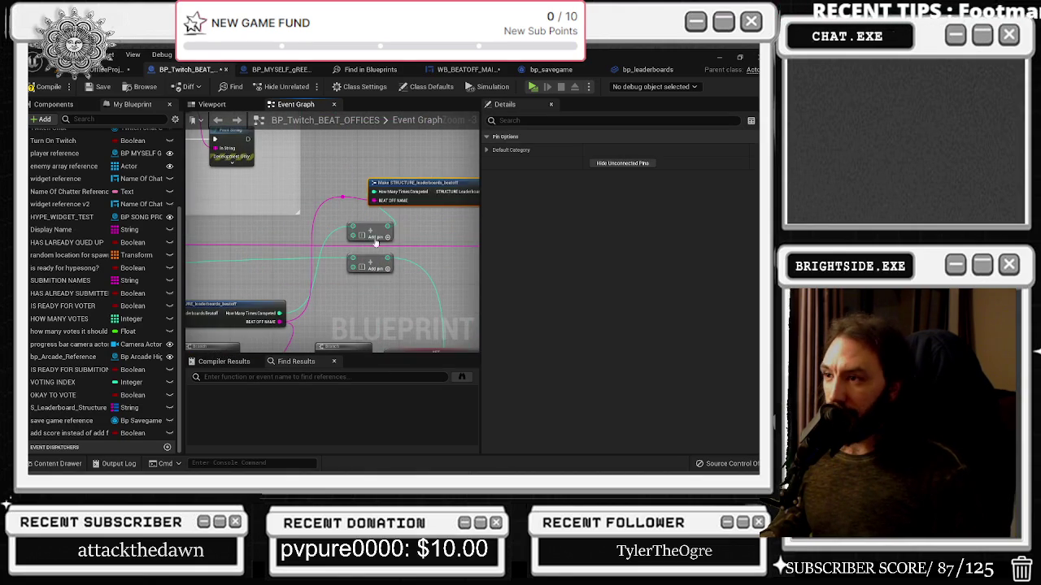
click(360, 281)
mouse_move(452, 177)
mouse_down()
mouse_move(348, 192)
mouse_move(239, 170)
mouse_up()
click(359, 190)
mouse_move(369, 244)
mouse_down()
mouse_move(480, 196)
mouse_move(480, 214)
mouse_up()
drag(355, 238, 345, 234)
drag(420, 265, 238, 282)
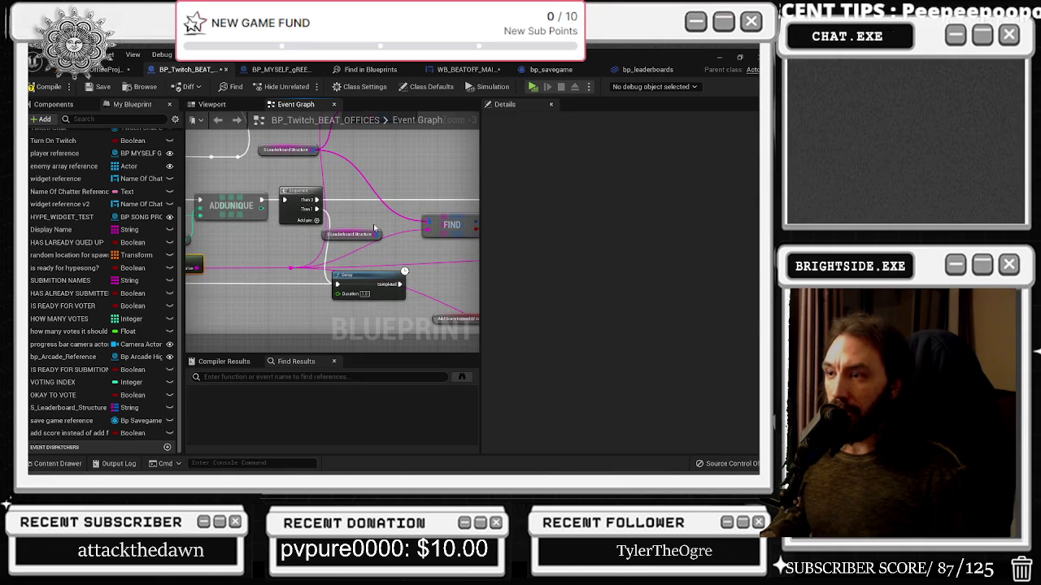
click(355, 234)
drag(392, 250, 297, 246)
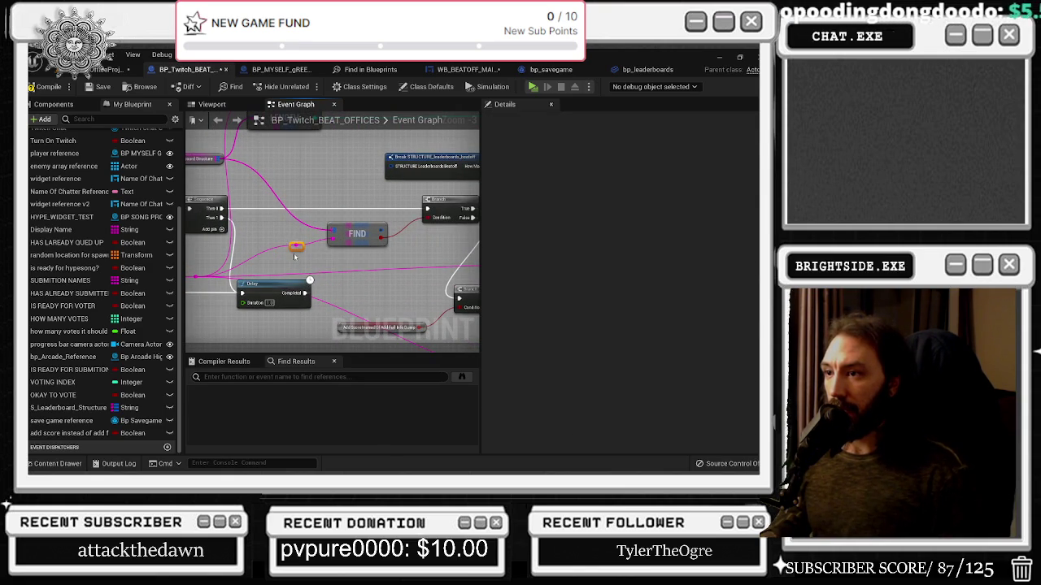
mouse_move(340, 271)
mouse_down()
mouse_move(325, 290)
mouse_move(367, 257)
mouse_move(431, 233)
mouse_up()
Step: Connect the Branch True path to the add-score SET node and delete Break STRUCTURE
mouse_move(314, 251)
mouse_down()
mouse_move(464, 251)
mouse_move(443, 252)
mouse_move(411, 229)
mouse_up()
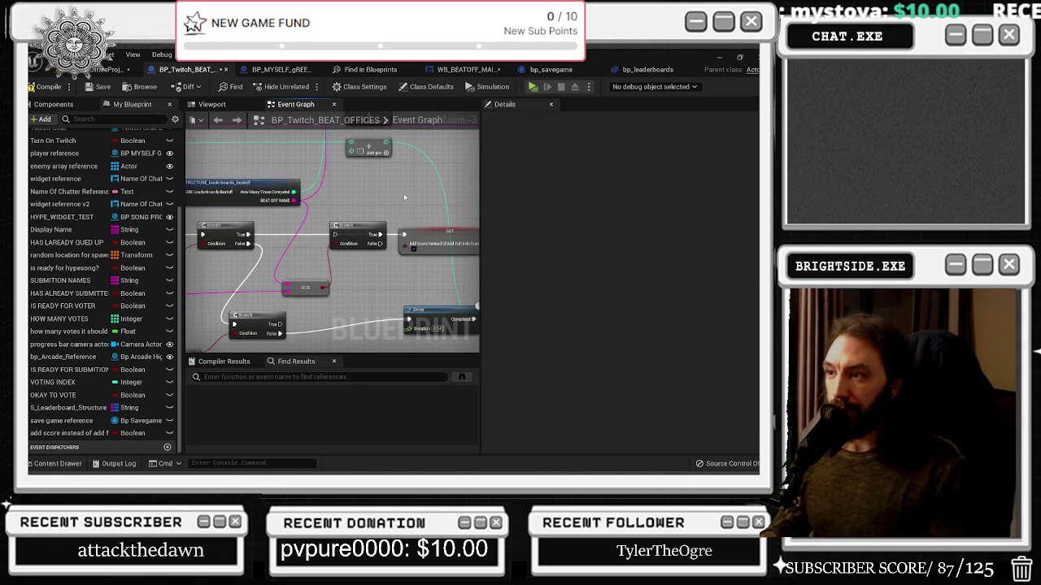
click(362, 224)
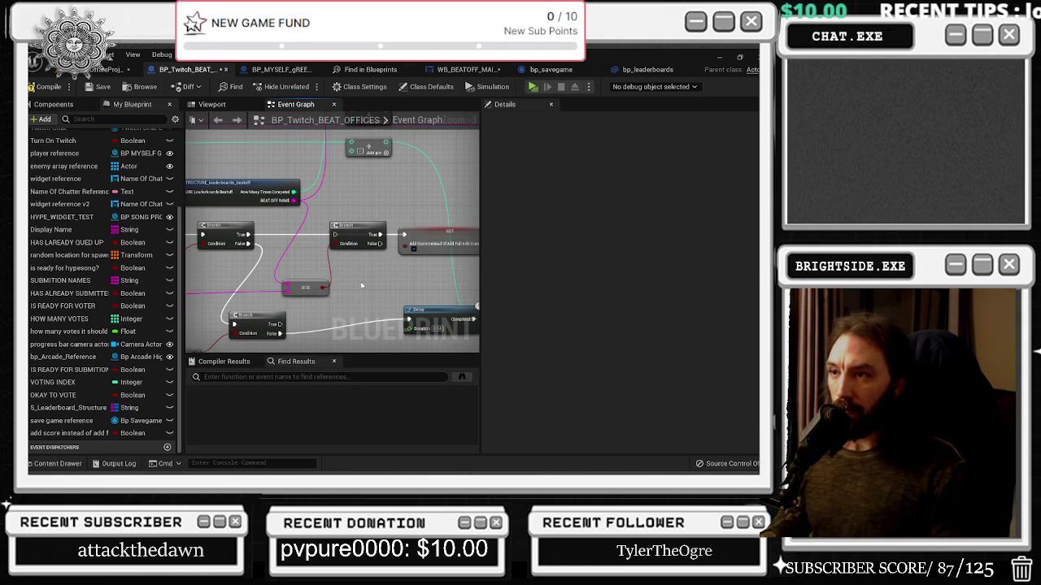
drag(367, 305, 429, 323)
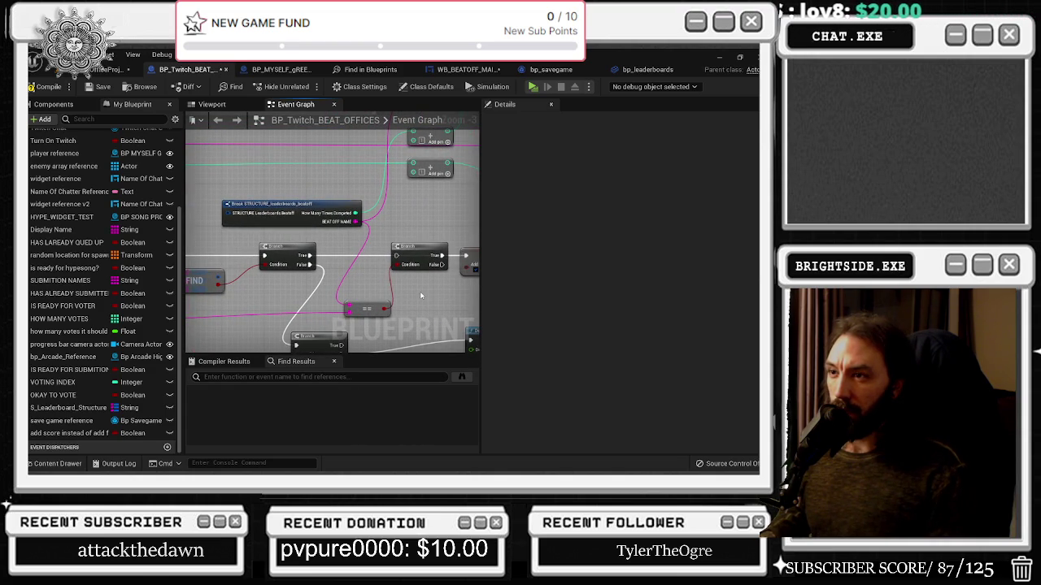
scroll(421, 296, down, 1)
click(395, 264)
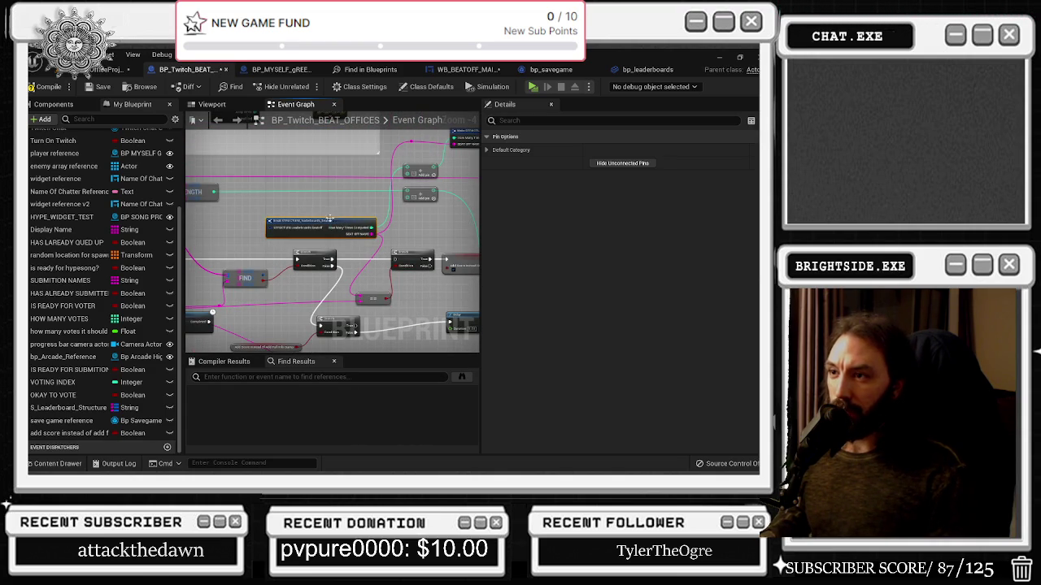
key(Delete)
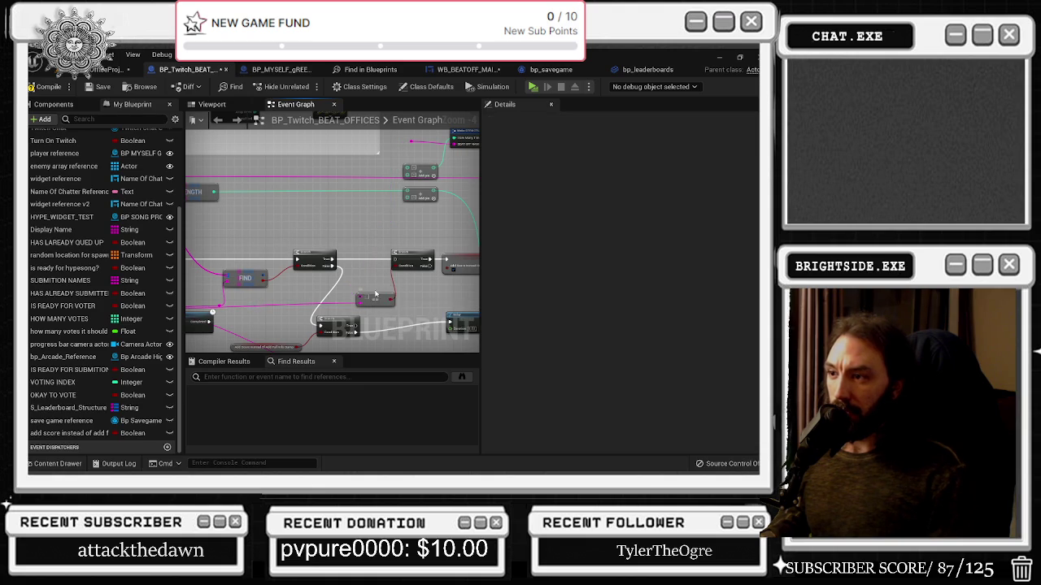
Step: Rewire the string input, replacing its old connection
scroll(363, 303, up, 4)
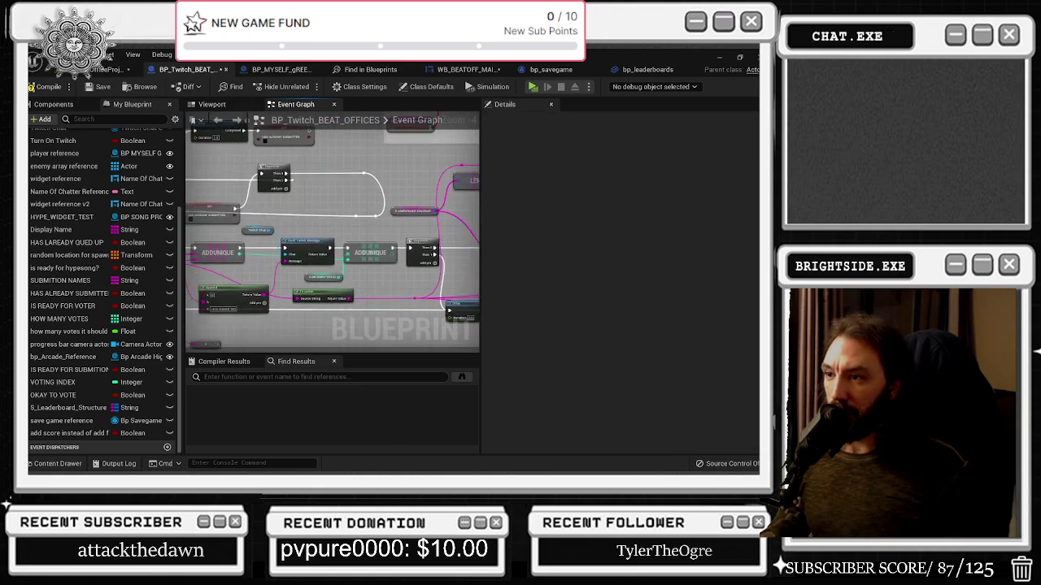
scroll(268, 266, down, 4)
mouse_move(304, 299)
mouse_down()
mouse_move(268, 286)
mouse_move(346, 239)
mouse_move(399, 233)
mouse_move(402, 220)
mouse_up()
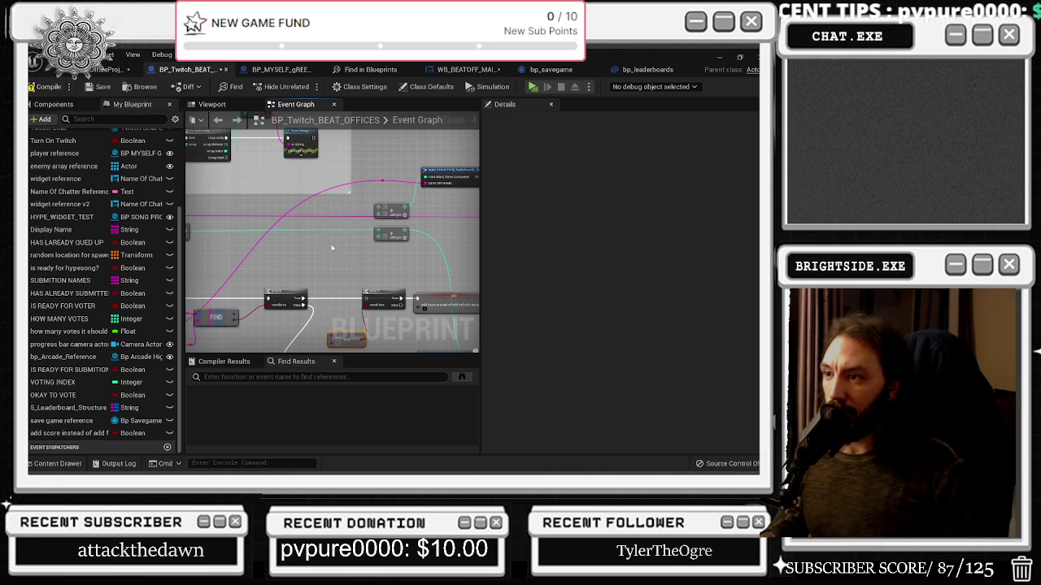
drag(332, 248, 315, 211)
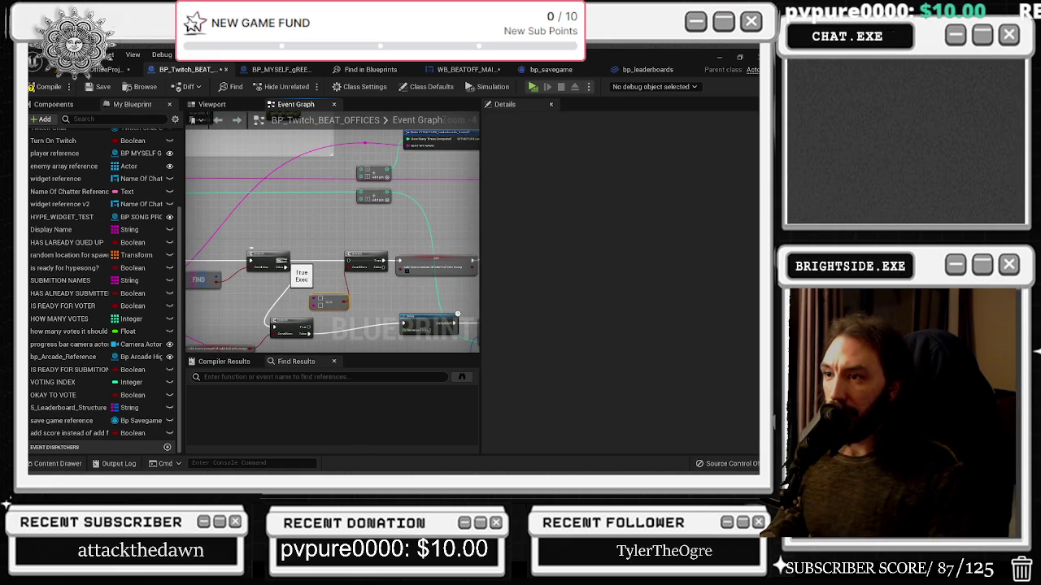
mouse_move(329, 300)
mouse_down()
mouse_move(356, 299)
mouse_move(272, 317)
mouse_up()
scroll(347, 273, up, 2)
scroll(353, 320, down, 1)
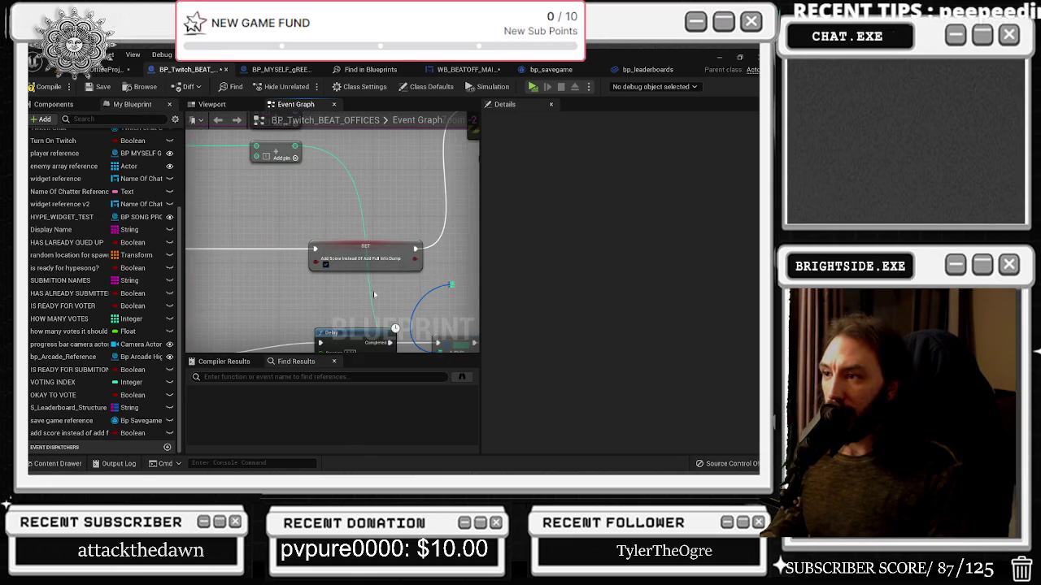
Step: Move Make STRUCTURE right and plug the string wire into the ADD node's input
click(392, 257)
drag(392, 257, 312, 298)
drag(333, 210, 327, 209)
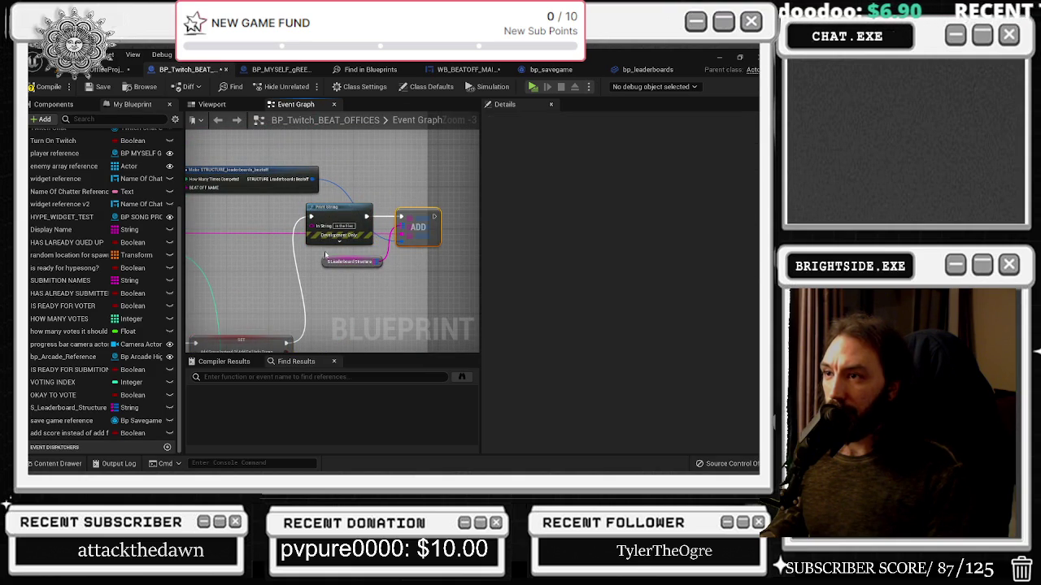
drag(281, 173, 331, 172)
mouse_move(317, 267)
mouse_down()
mouse_move(344, 250)
mouse_move(366, 203)
mouse_move(303, 175)
mouse_move(416, 253)
mouse_up()
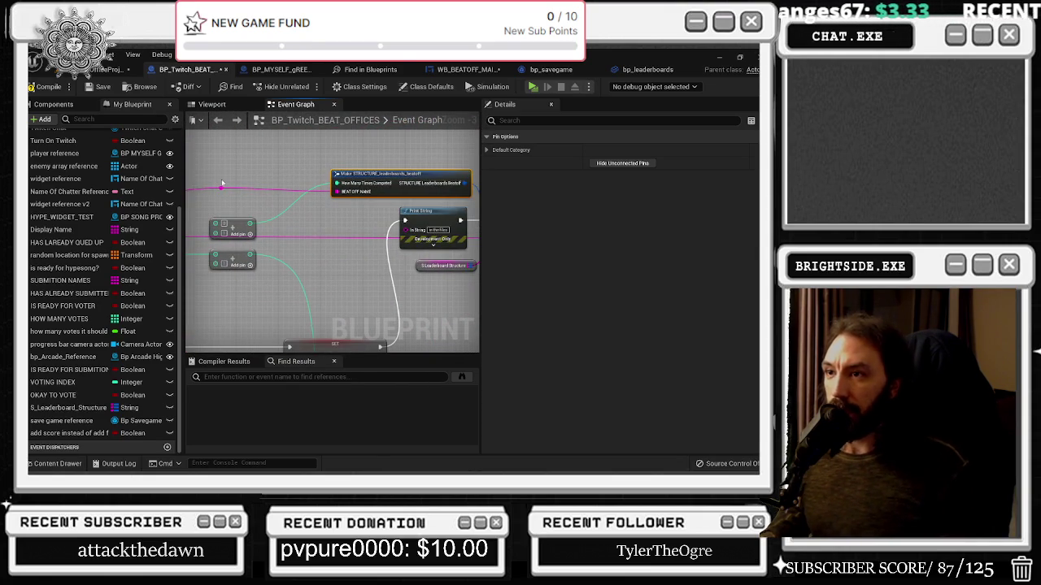
mouse_move(221, 189)
mouse_down()
mouse_move(455, 236)
mouse_move(350, 234)
mouse_move(360, 240)
mouse_up()
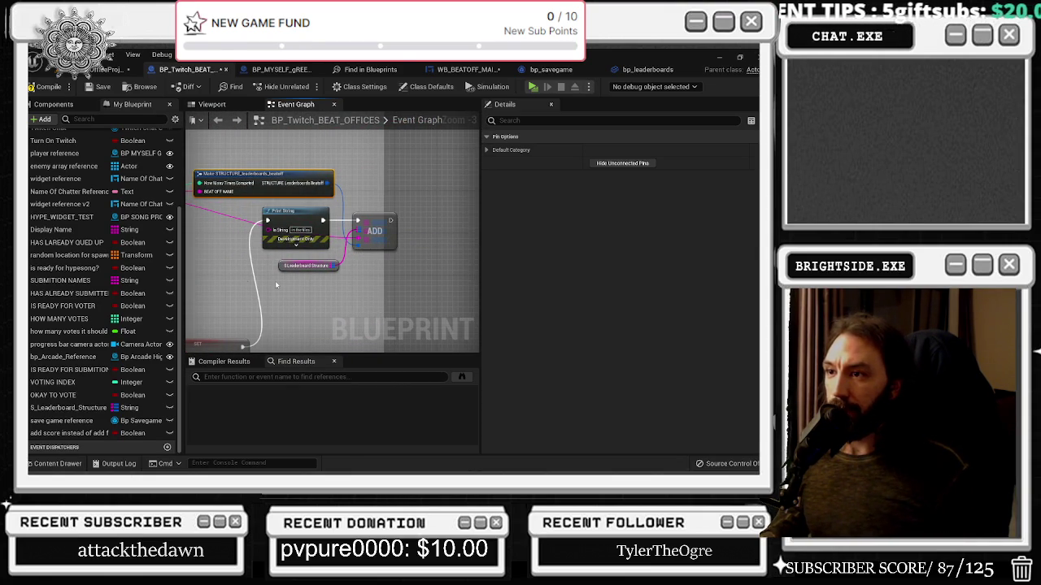
drag(235, 259, 361, 240)
click(350, 196)
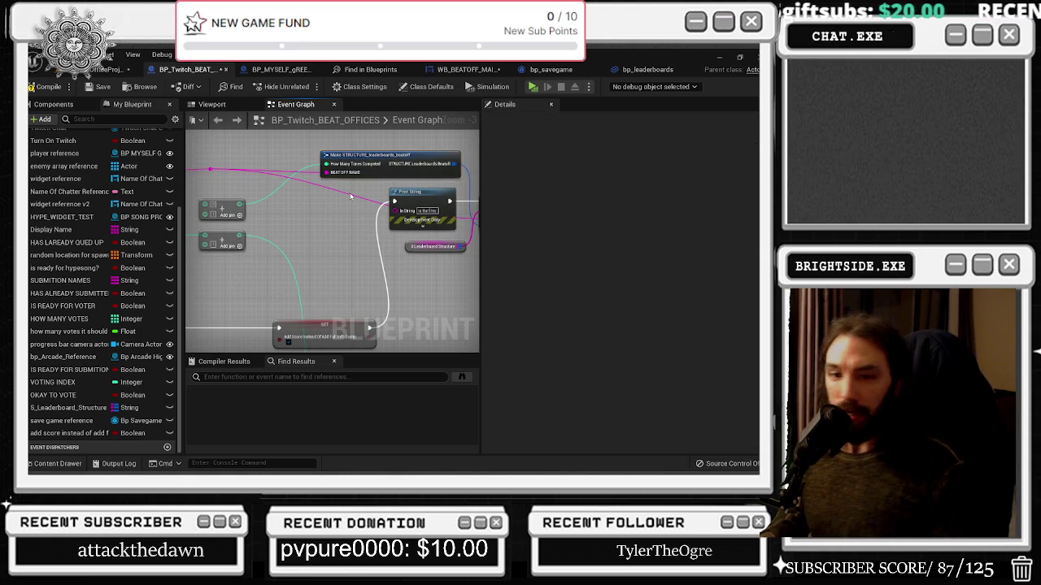
Step: Nudge the FIND node and the reroute point to the right
drag(336, 202, 212, 130)
drag(321, 278, 323, 278)
mouse_move(284, 218)
mouse_down()
mouse_move(418, 254)
mouse_move(295, 250)
mouse_up()
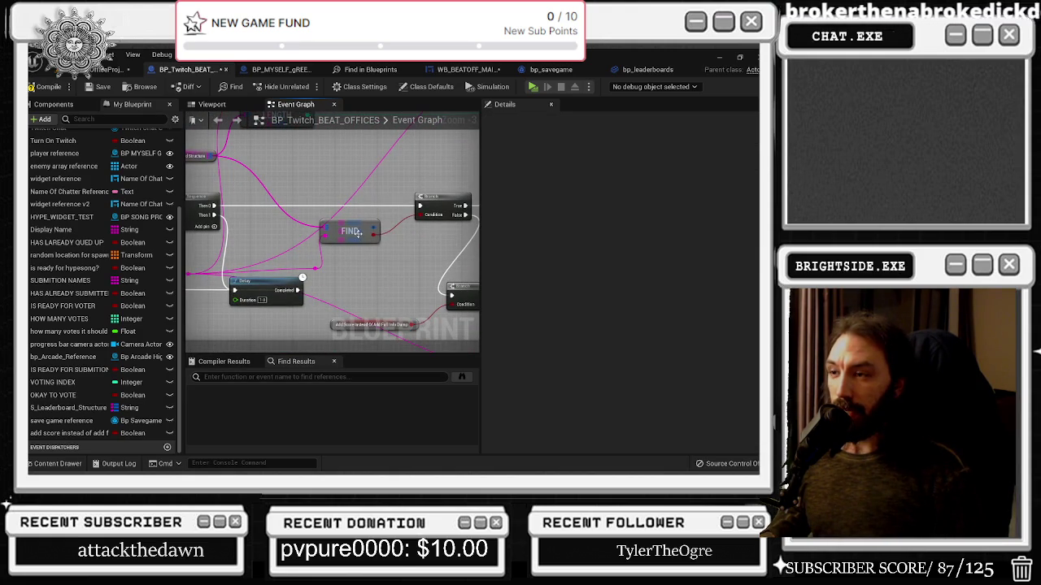
drag(356, 233, 361, 239)
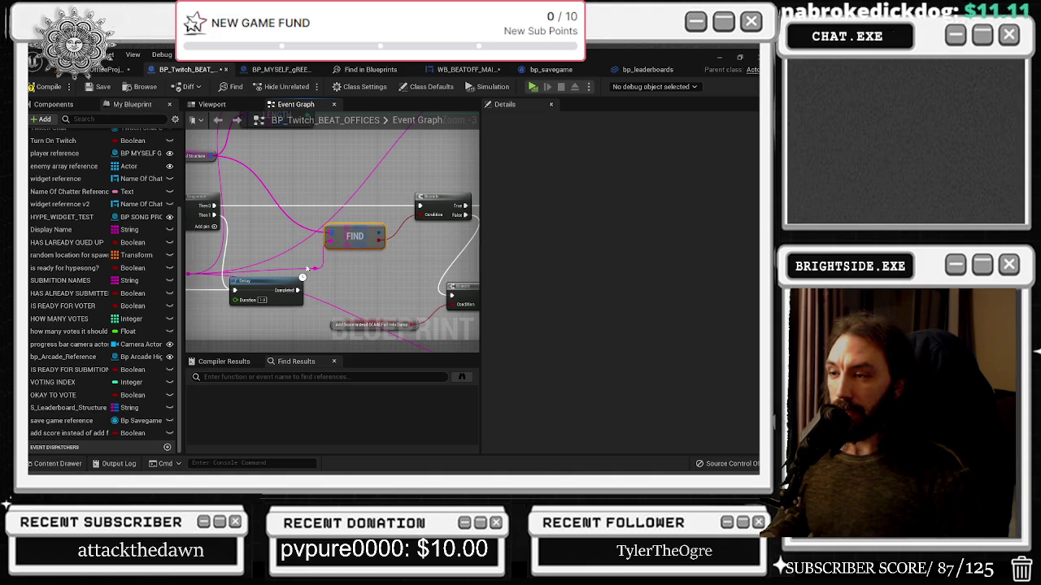
drag(256, 279, 331, 283)
mouse_move(264, 279)
mouse_down()
mouse_move(295, 280)
mouse_move(268, 278)
mouse_up()
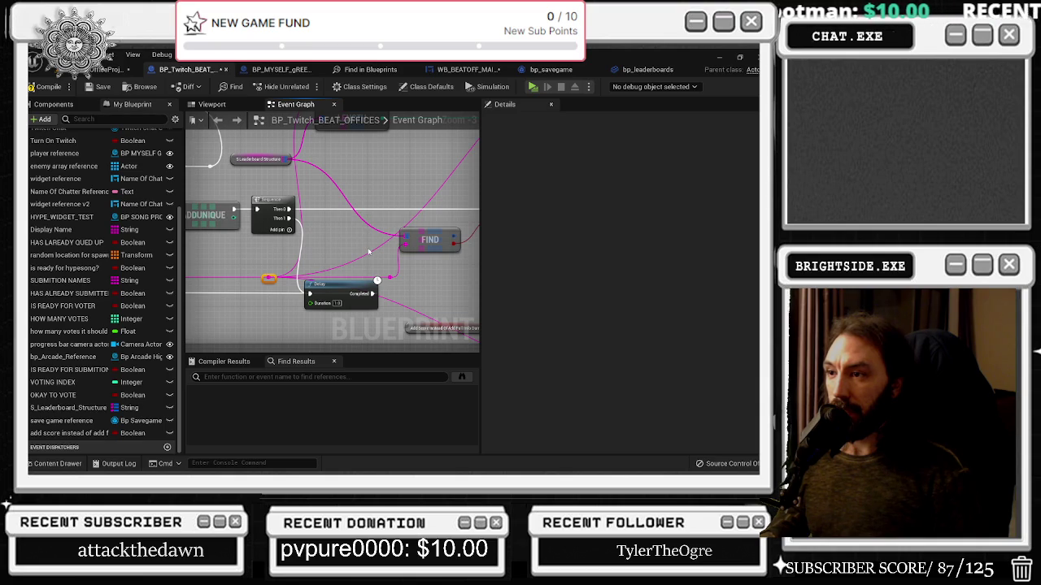
mouse_move(443, 209)
mouse_down()
mouse_move(246, 256)
mouse_move(402, 242)
mouse_move(288, 231)
mouse_up()
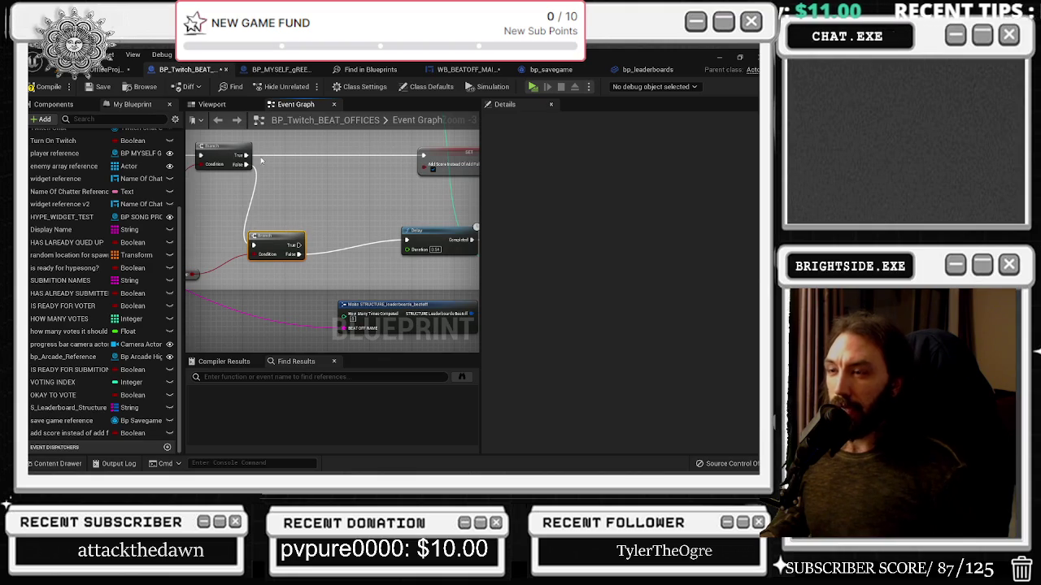
Step: Route the upper Branch's False path into the Delay, delete the lower Branch, and detach the Delay's completion wire
mouse_move(241, 164)
mouse_down()
mouse_move(371, 234)
mouse_move(406, 241)
mouse_up()
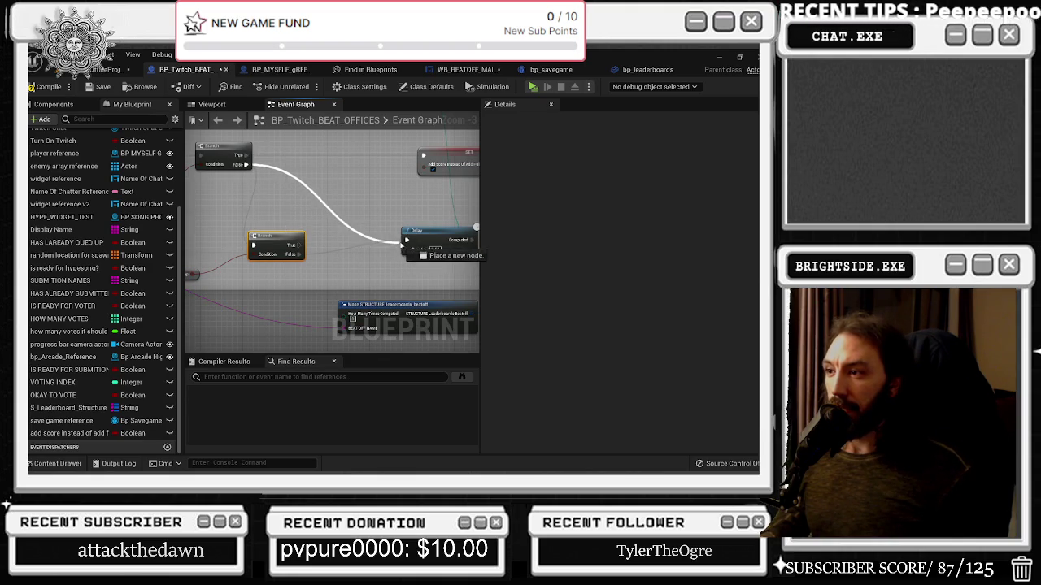
drag(200, 241, 258, 244)
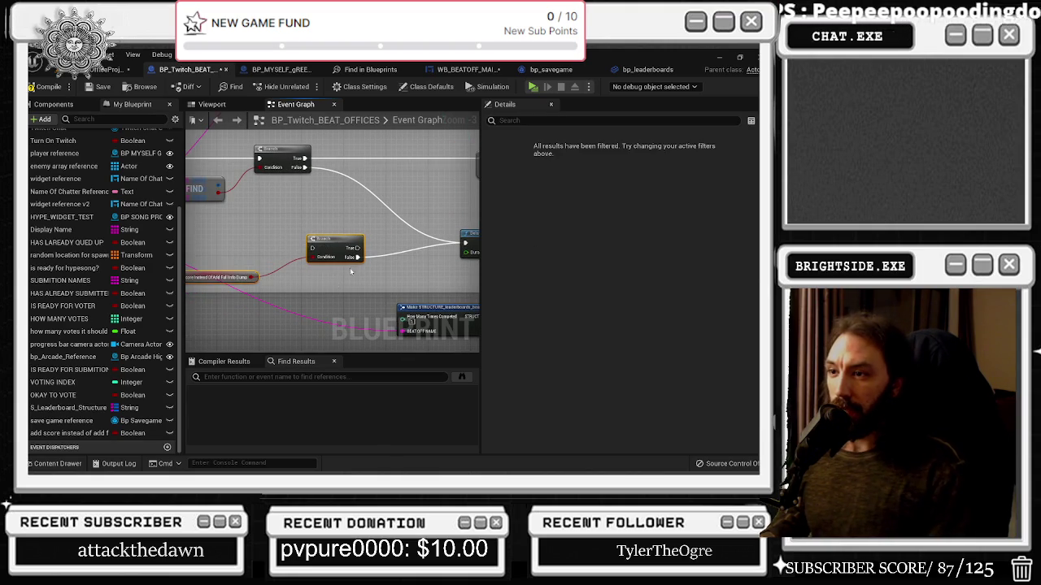
key(Delete)
mouse_move(345, 260)
mouse_down()
mouse_move(225, 259)
mouse_move(279, 259)
mouse_up()
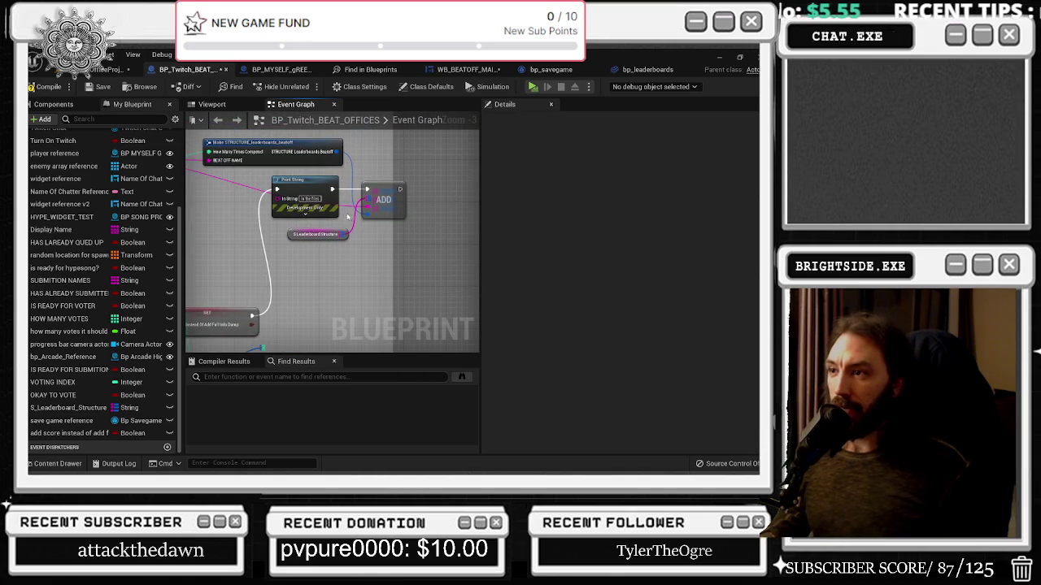
key(ctrl+z)
click(310, 186)
drag(309, 186, 294, 197)
drag(207, 181, 324, 185)
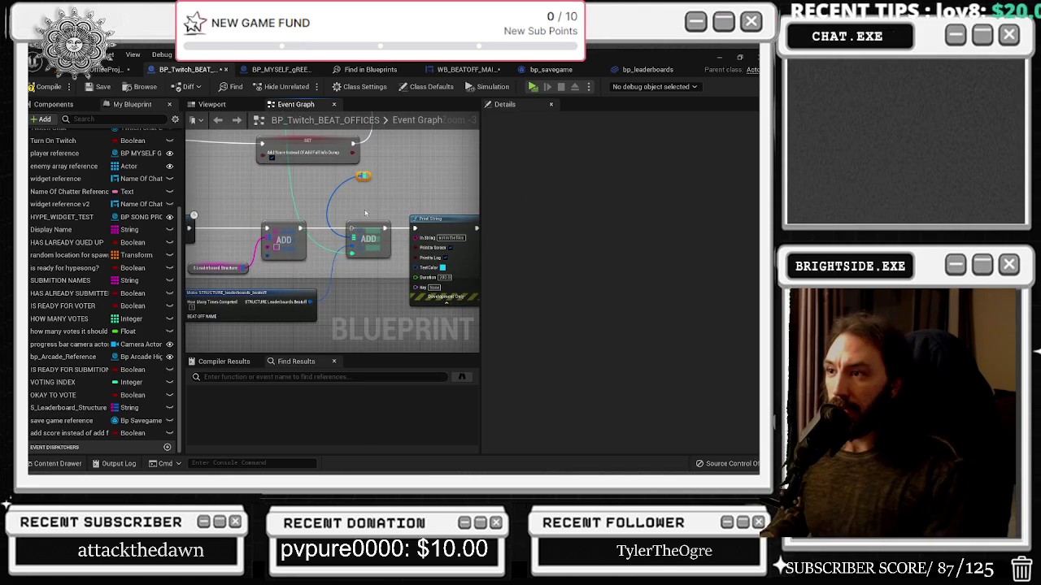
Step: Connect Delay Completed to ADD, delete the duplicate ADD, and shift ADD and the S_Leaderboard Structure getter right
drag(288, 243, 270, 258)
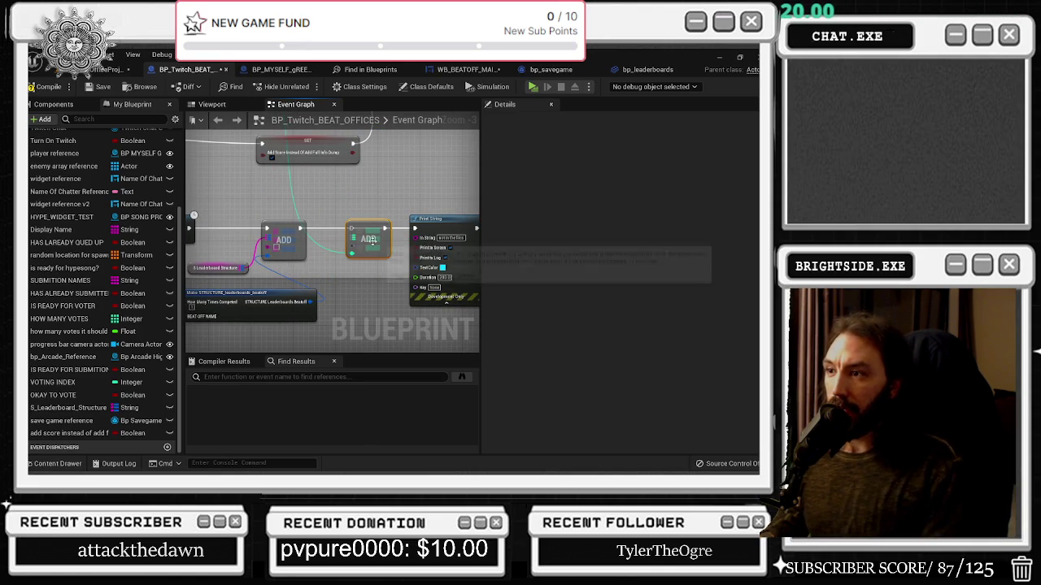
key(Delete)
drag(301, 229, 382, 231)
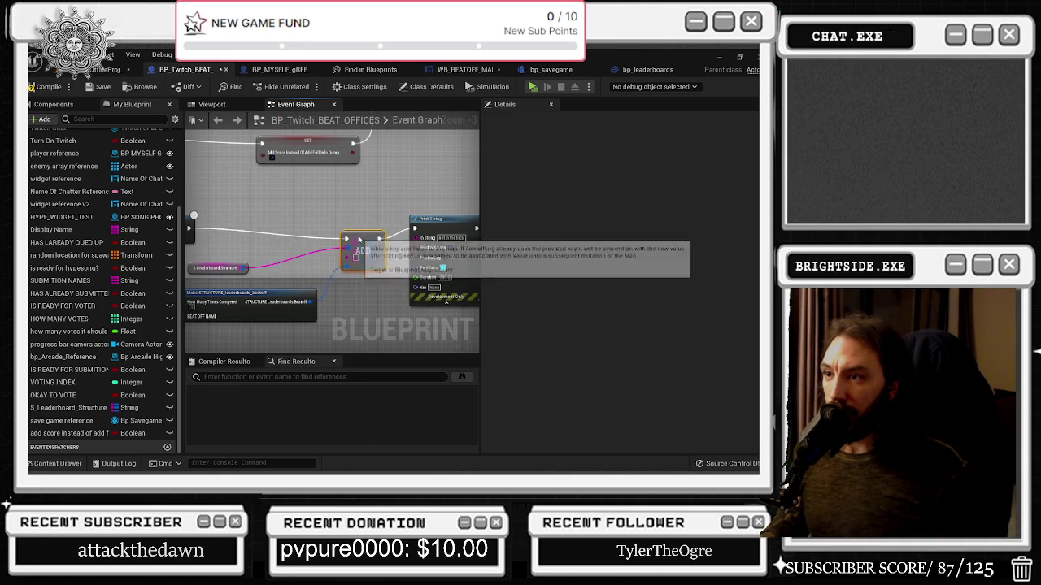
scroll(378, 273, down, 1)
scroll(378, 274, down, 1)
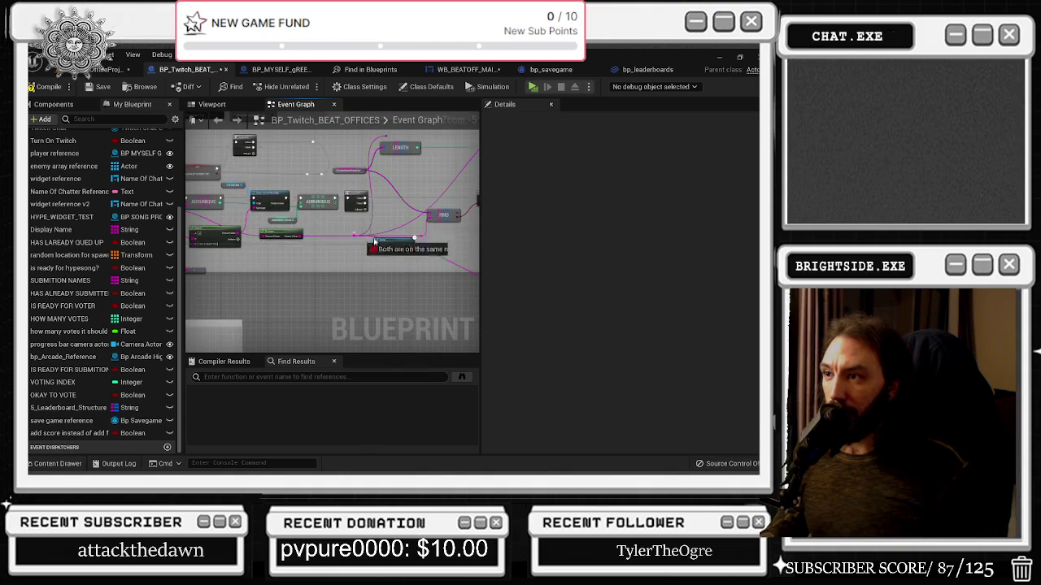
drag(355, 238, 309, 256)
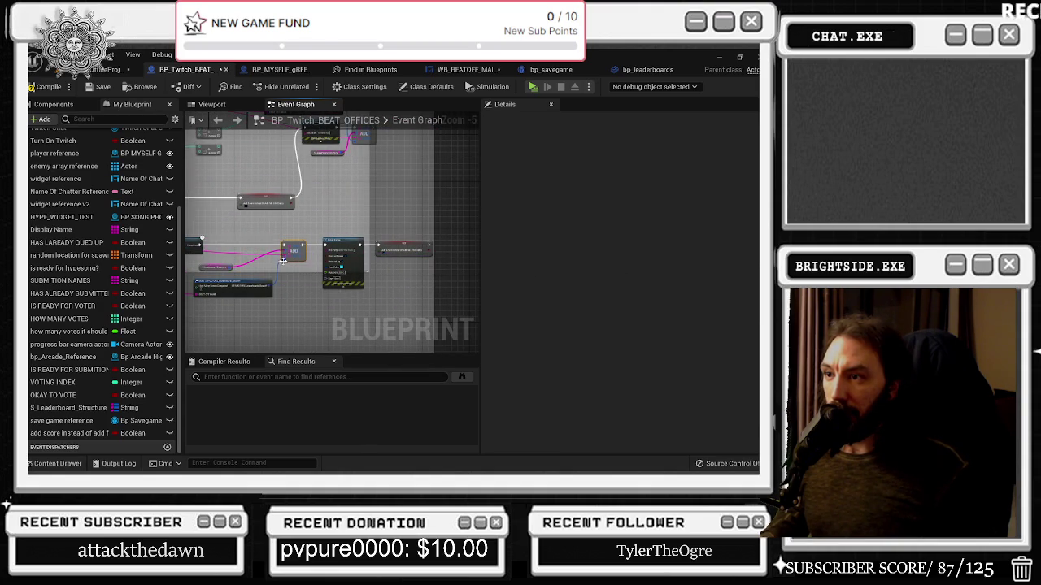
scroll(282, 261, up, 2)
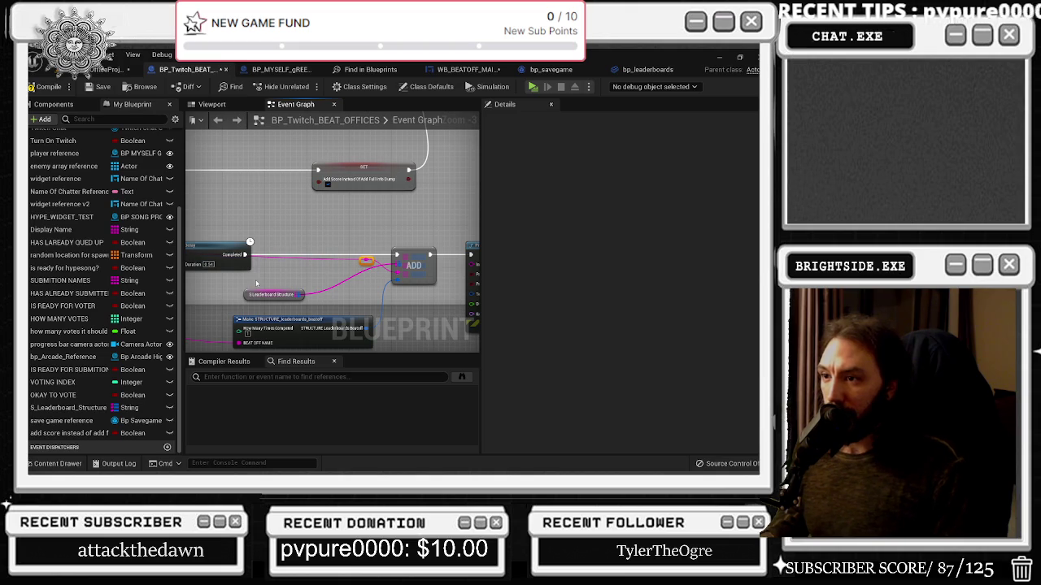
mouse_move(257, 286)
mouse_down()
mouse_move(322, 281)
mouse_move(368, 255)
mouse_up()
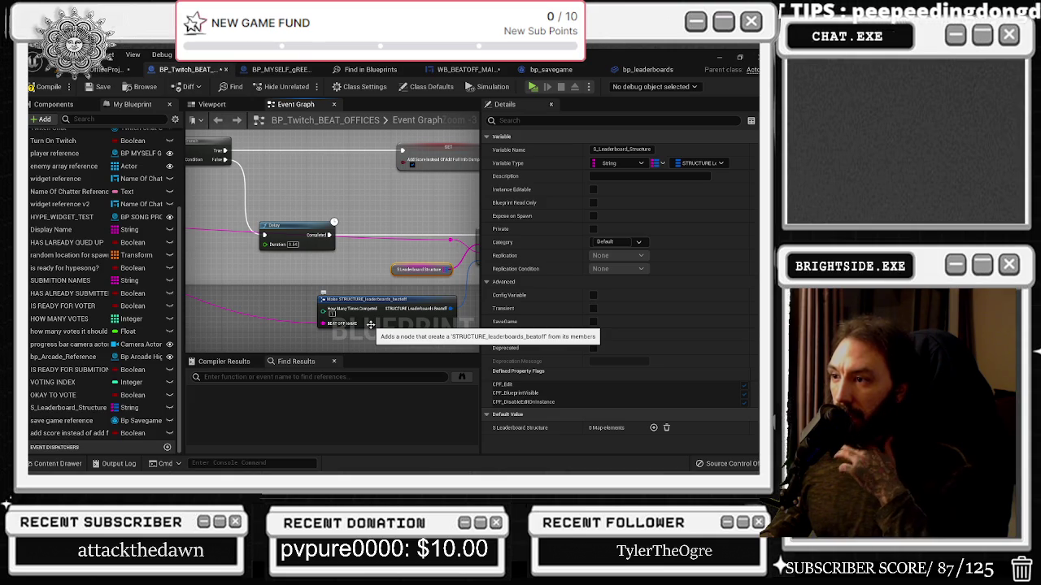
Step: From the S_Leaderboard Structure pin, add a Break STRUCTURE_leaderboards_beatoff node via 'break' and drag from its output
mouse_move(330, 334)
mouse_down()
mouse_move(366, 379)
mouse_move(319, 379)
mouse_move(186, 287)
mouse_up()
drag(262, 289, 110, 359)
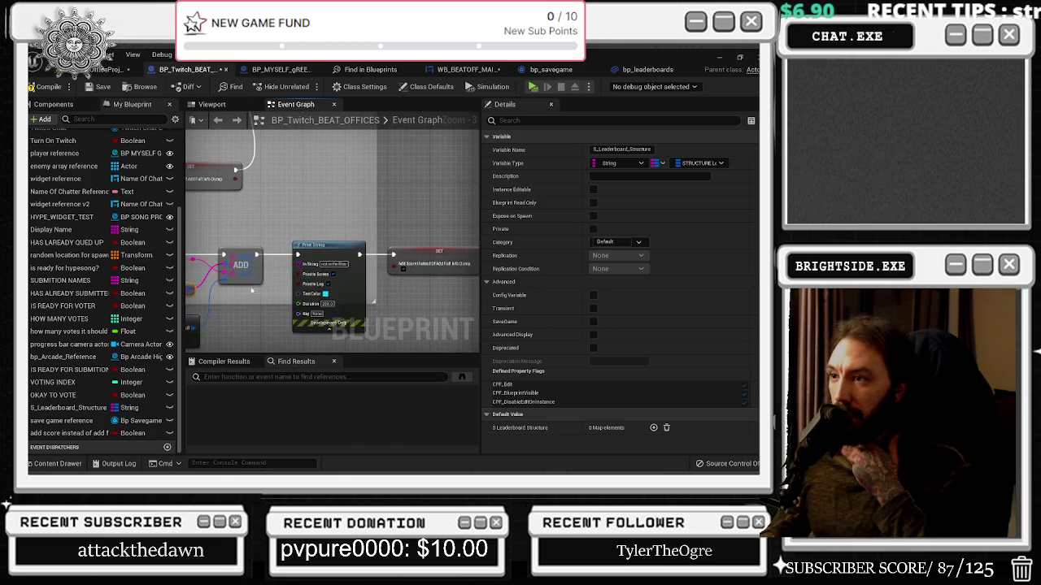
drag(368, 225, 480, 303)
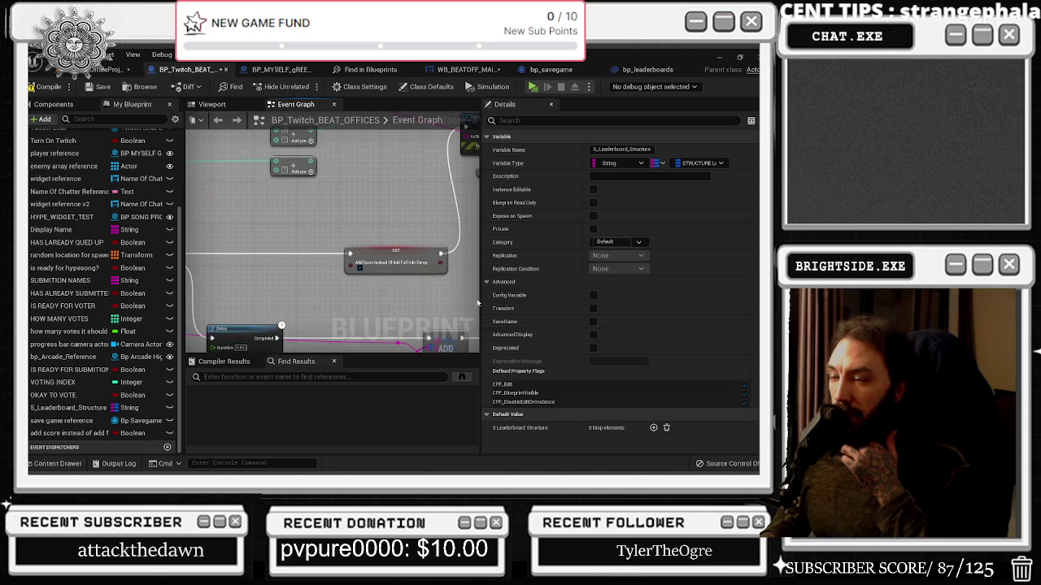
scroll(363, 284, down, 2)
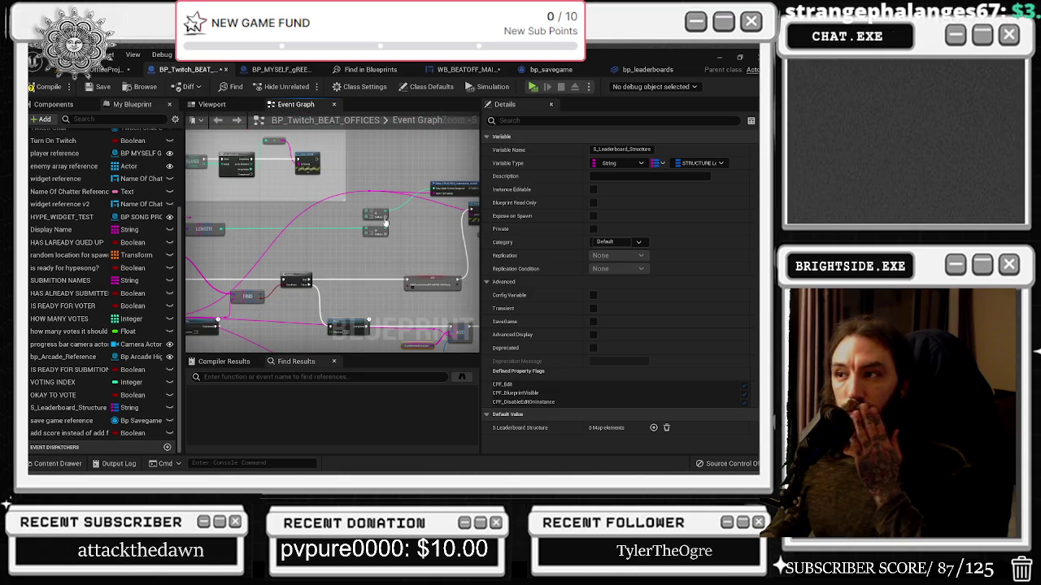
scroll(385, 222, up, 2)
mouse_move(385, 221)
mouse_down()
mouse_move(281, 262)
mouse_move(249, 180)
mouse_move(341, 157)
mouse_up()
mouse_move(259, 303)
mouse_down()
mouse_move(297, 241)
mouse_move(292, 216)
mouse_move(362, 233)
mouse_up()
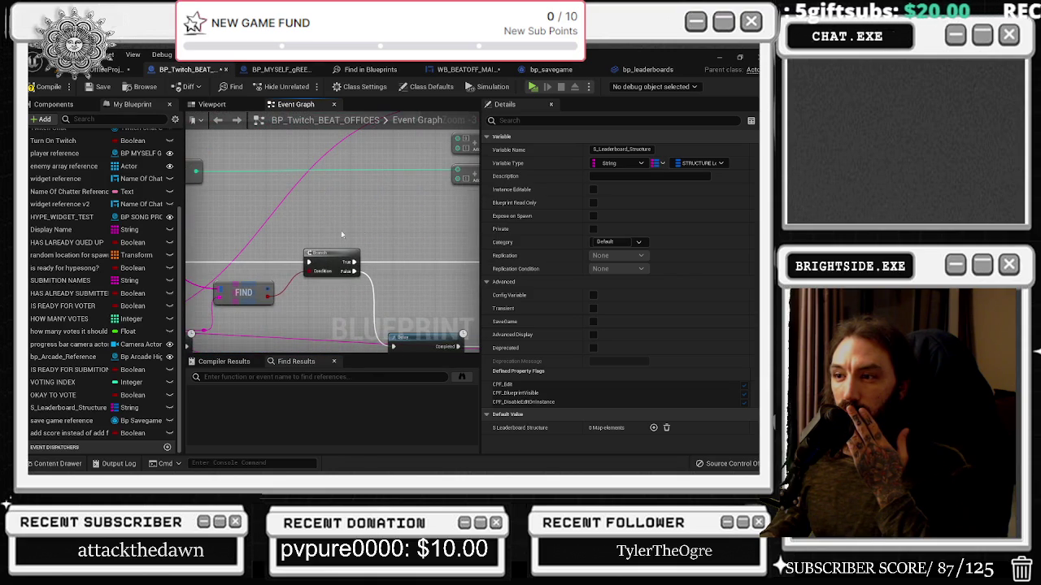
mouse_move(293, 231)
mouse_down()
mouse_move(267, 291)
mouse_move(309, 205)
mouse_move(301, 254)
mouse_up()
text(break)
key(Return)
drag(378, 267, 392, 200)
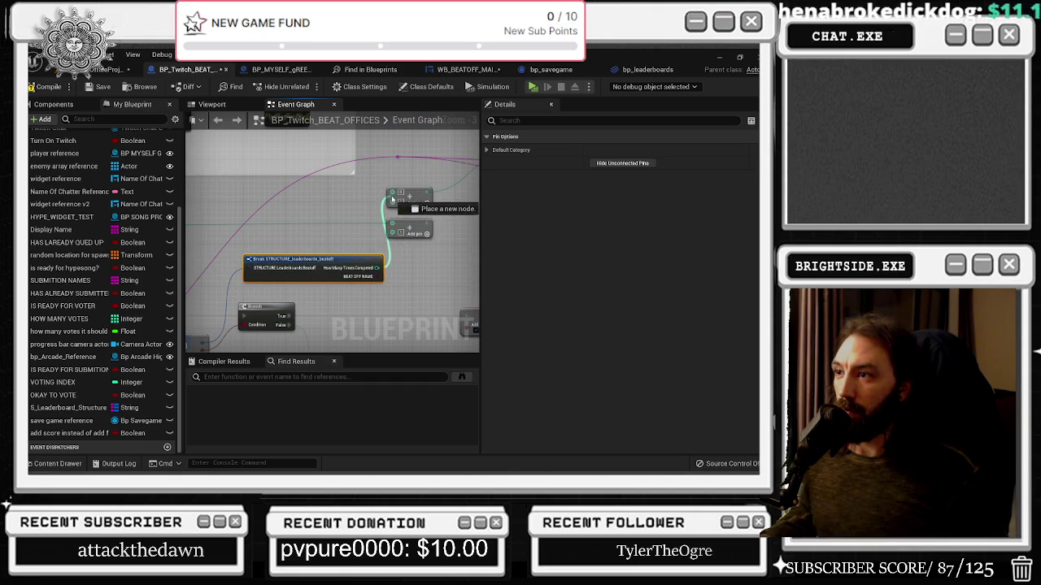
Step: Bring the check leader boards nodes into view and compile the blueprint to surface its errors
scroll(304, 266, down, 1)
mouse_move(304, 267)
mouse_down()
mouse_move(252, 268)
mouse_move(299, 295)
mouse_move(260, 303)
mouse_move(316, 269)
mouse_up()
drag(256, 300, 265, 216)
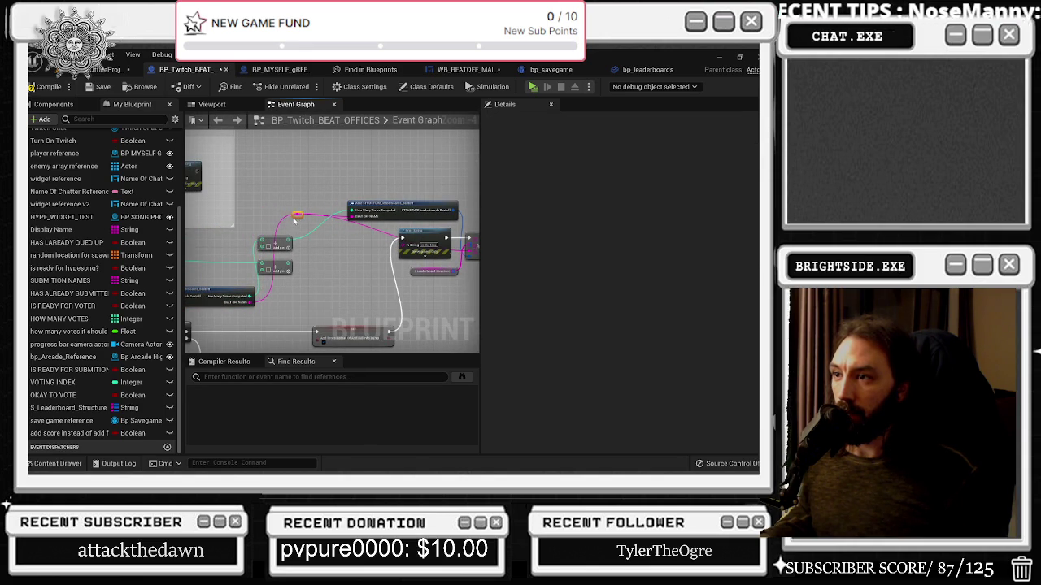
mouse_move(330, 252)
mouse_down()
mouse_move(506, 205)
mouse_move(218, 195)
mouse_up()
scroll(341, 211, up, 3)
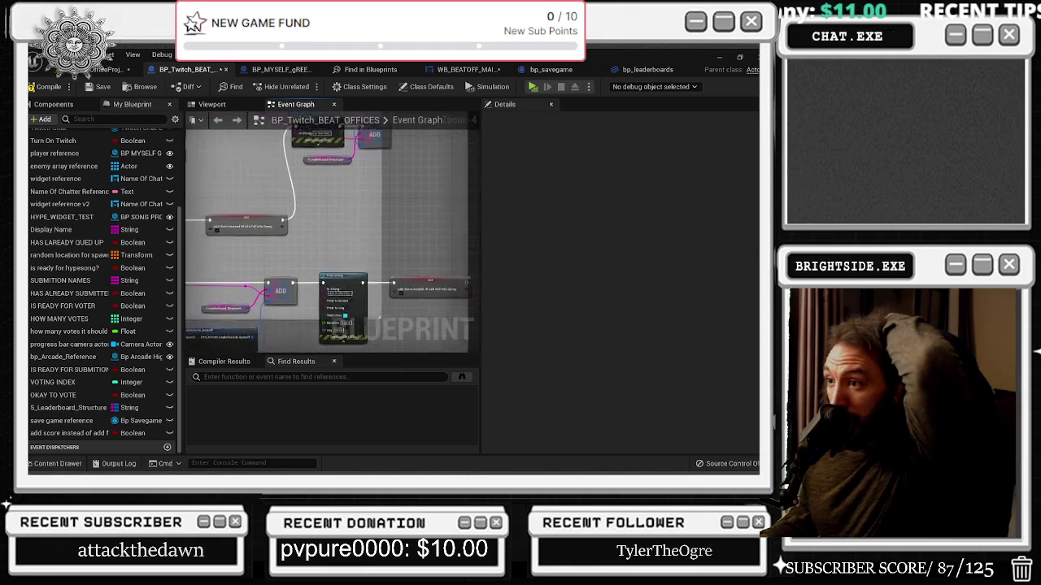
drag(315, 183, 285, 200)
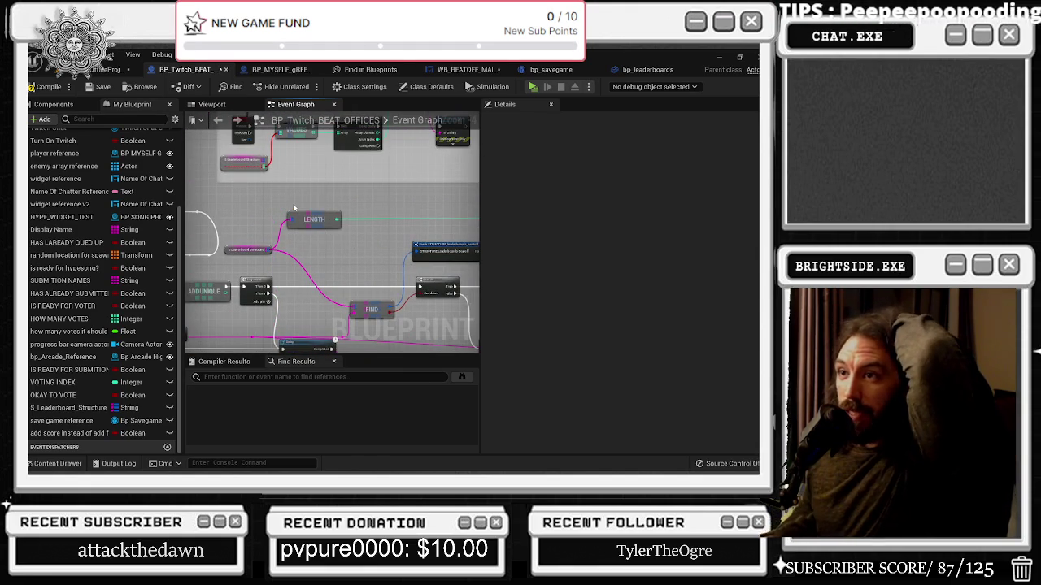
scroll(286, 203, up, 2)
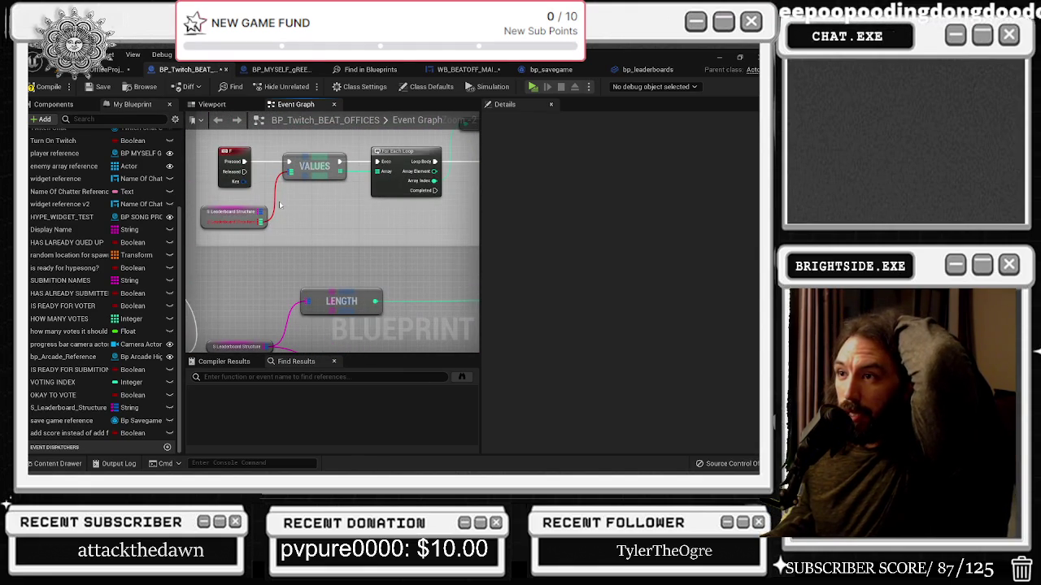
drag(285, 213, 253, 283)
click(45, 87)
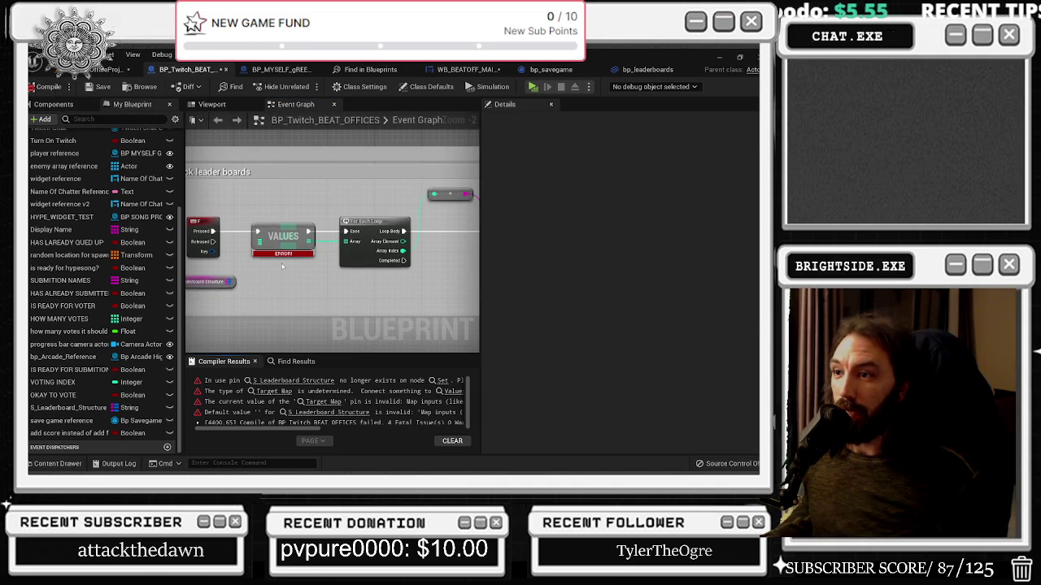
Step: Delete the check leader boards nodes, recompile, jump to the first error, and open bp_savegame
scroll(272, 255, down, 1)
scroll(275, 263, down, 1)
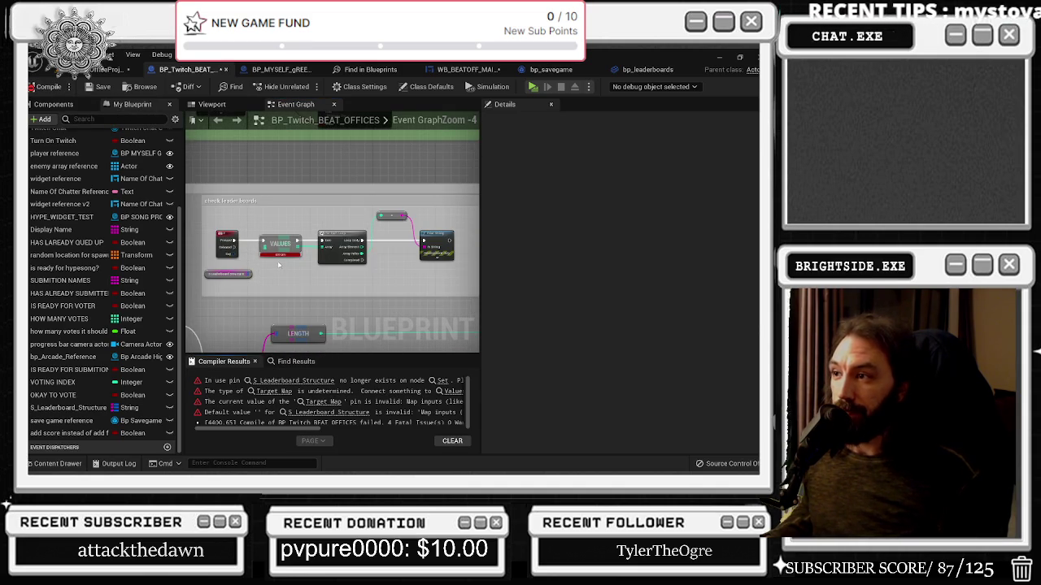
drag(445, 280, 448, 281)
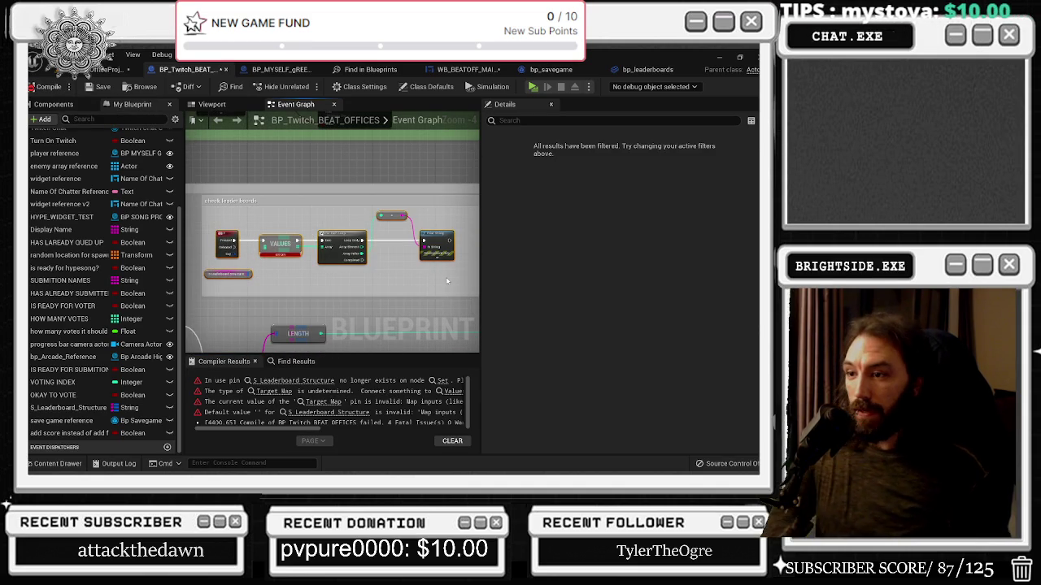
key(Delete)
click(46, 87)
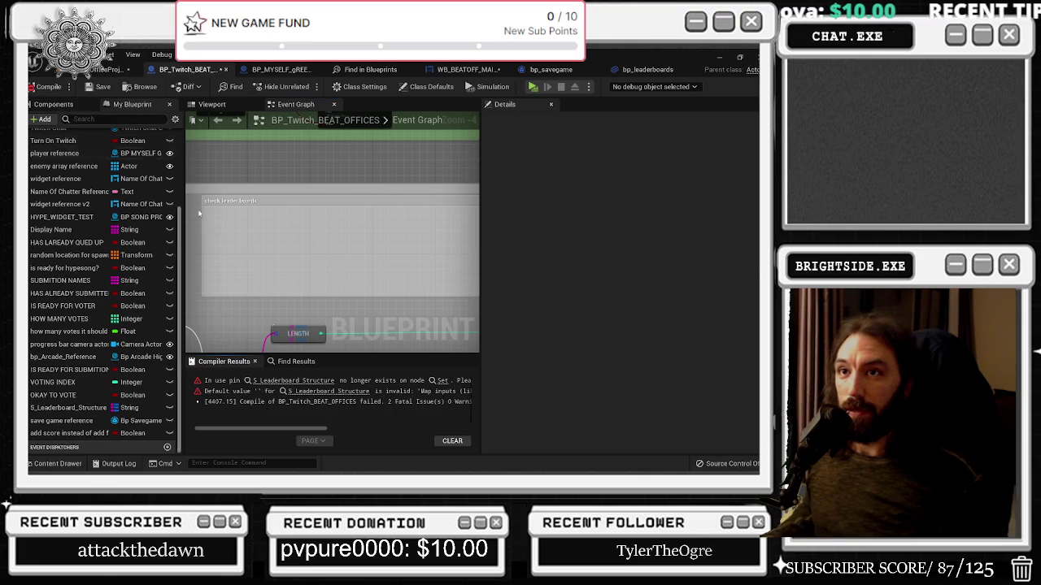
click(292, 380)
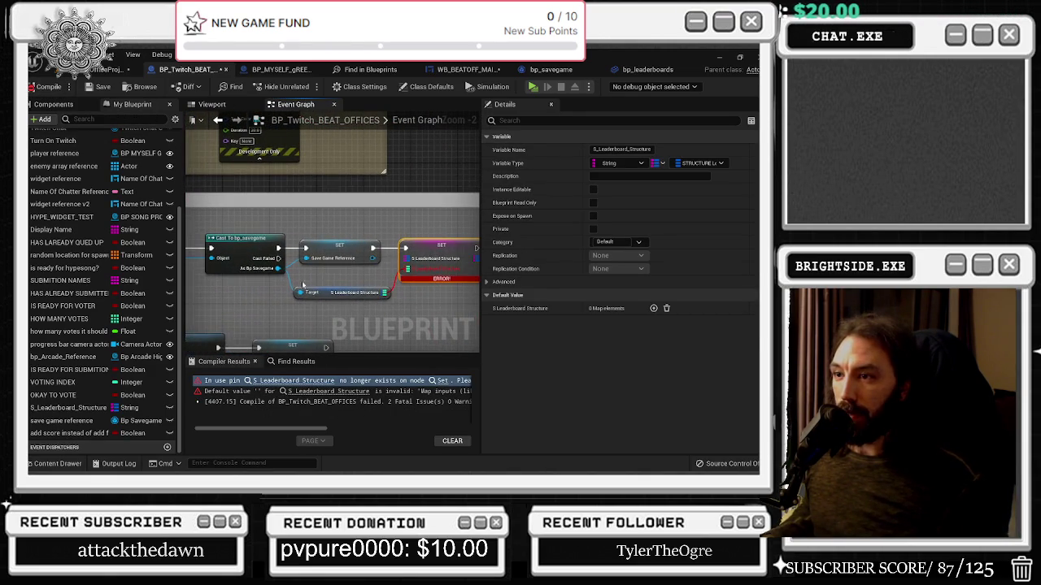
click(549, 70)
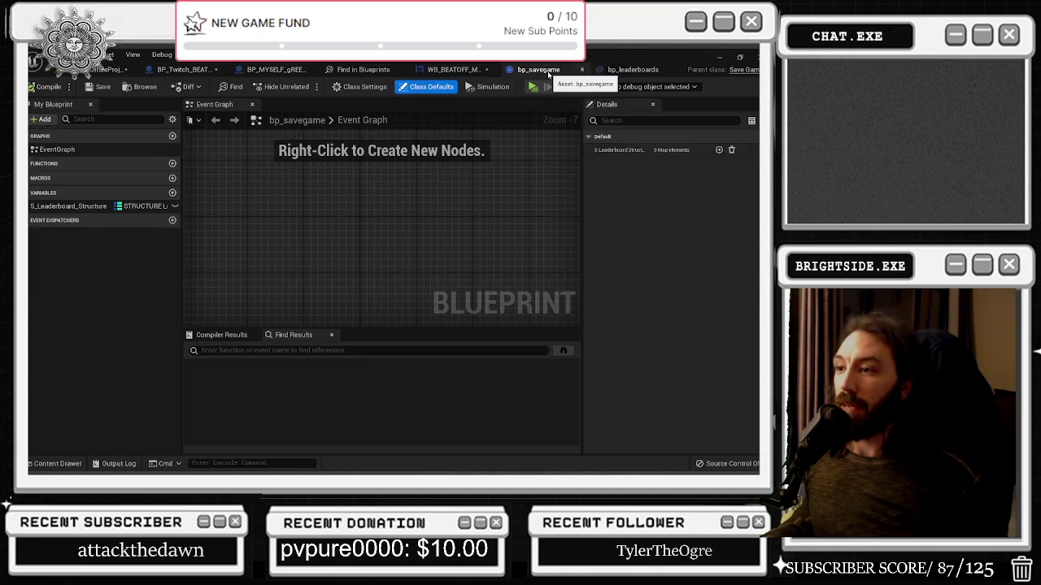
click(69, 206)
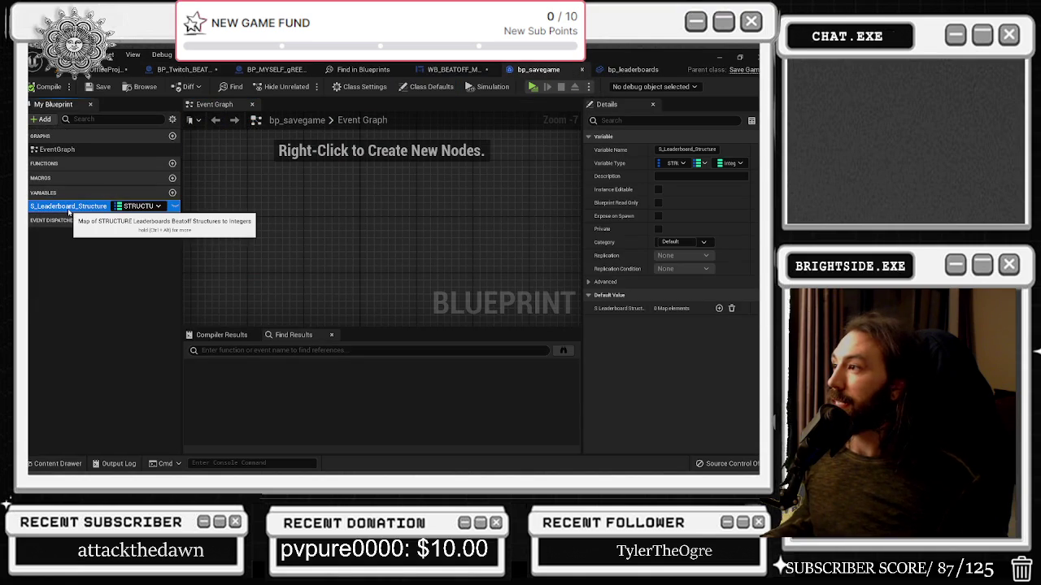
right_click(69, 210)
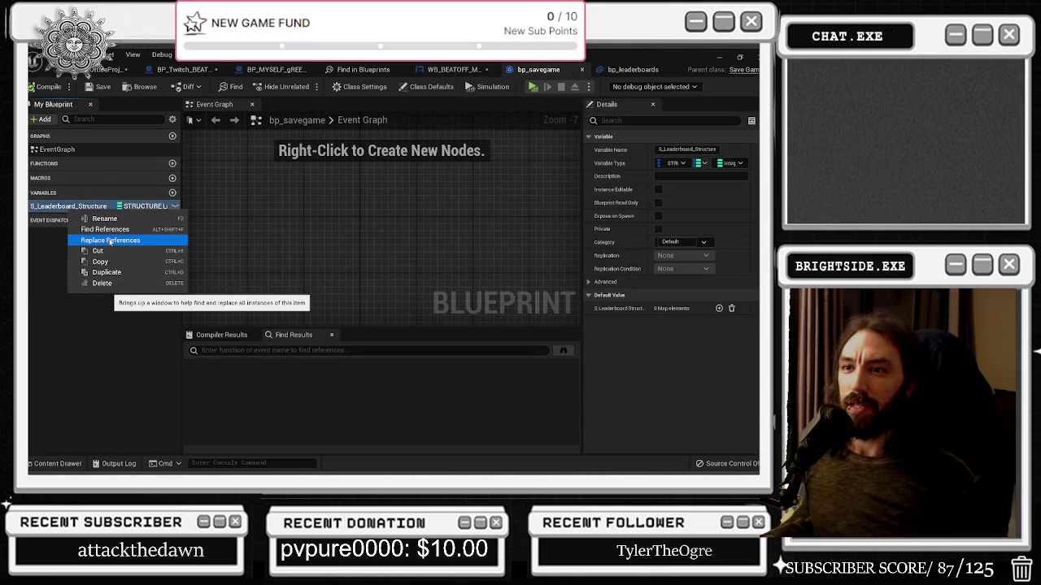
click(38, 255)
click(68, 207)
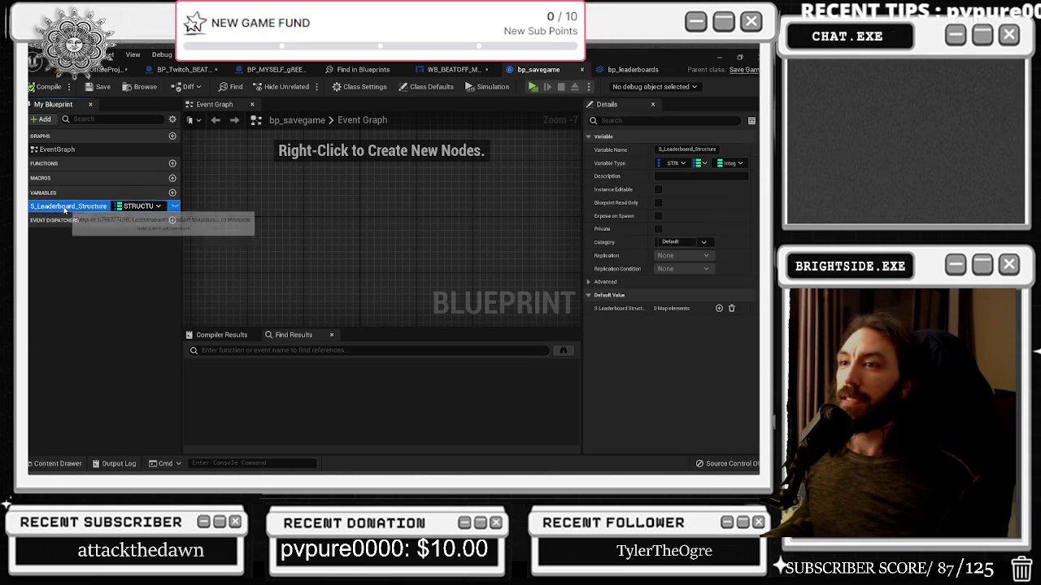
click(186, 69)
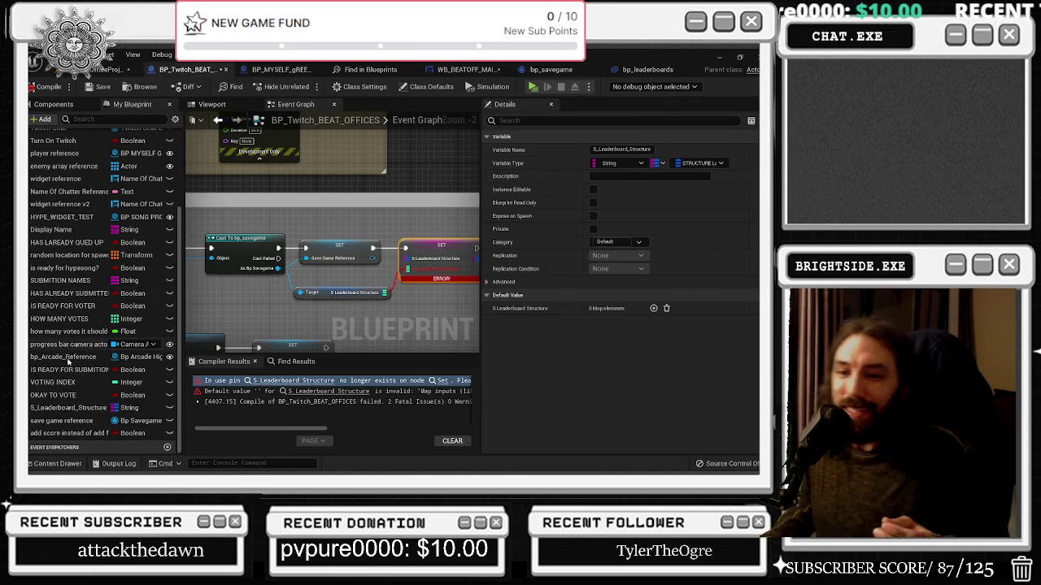
click(65, 408)
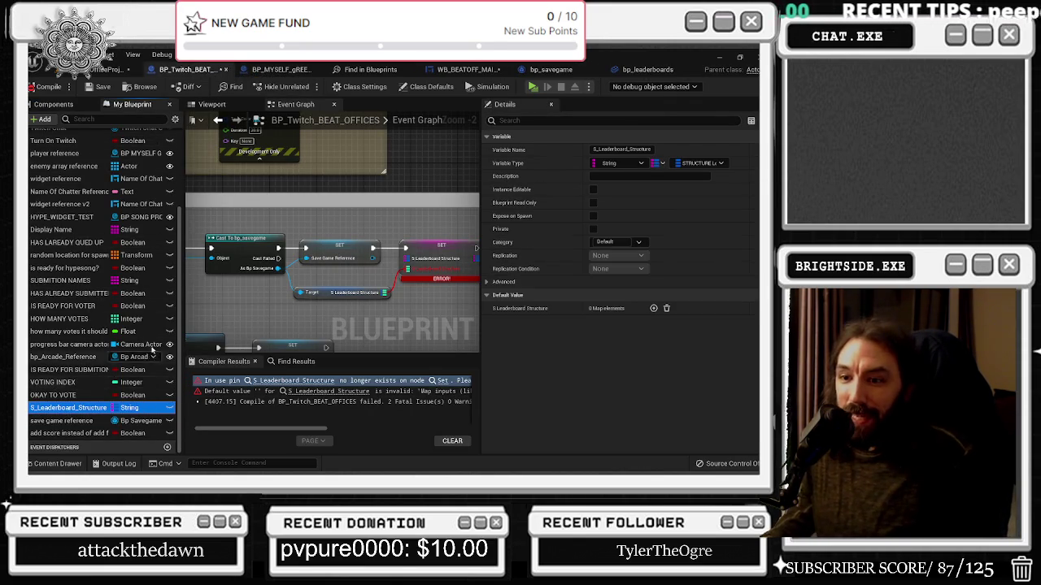
click(550, 69)
click(44, 207)
key(Return)
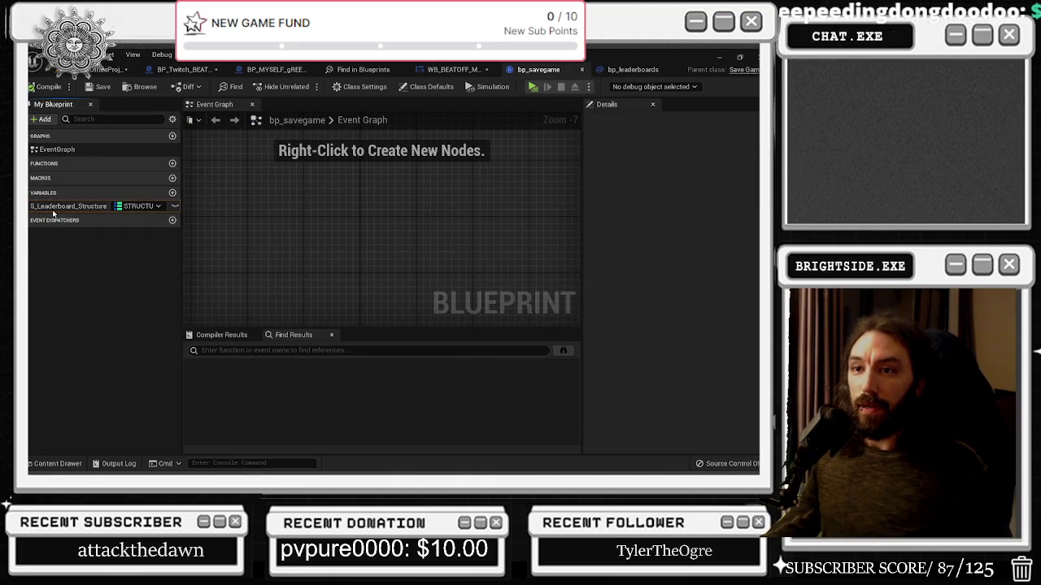
key(Delete)
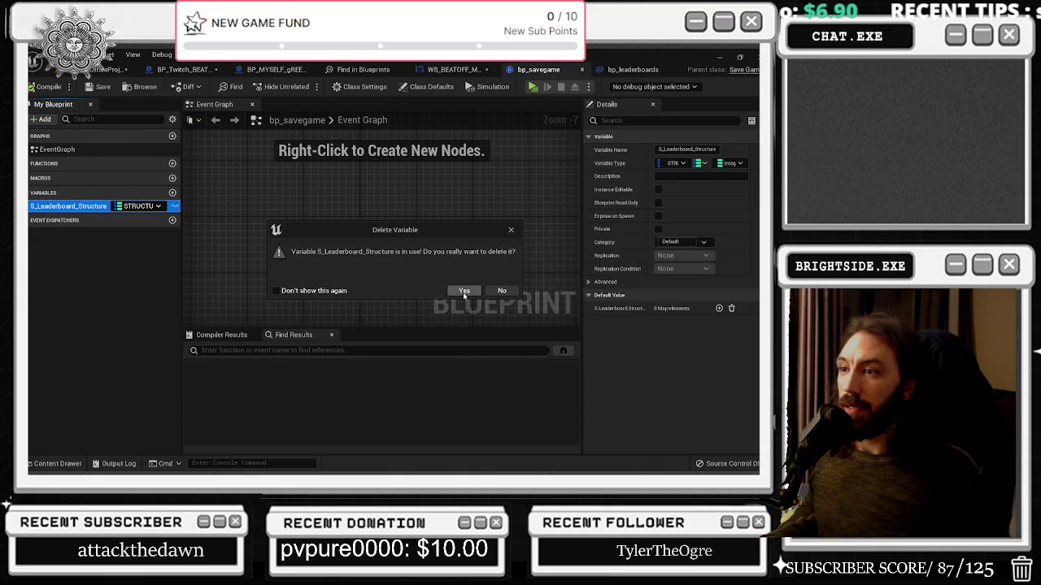
click(464, 291)
key(ctrl+z)
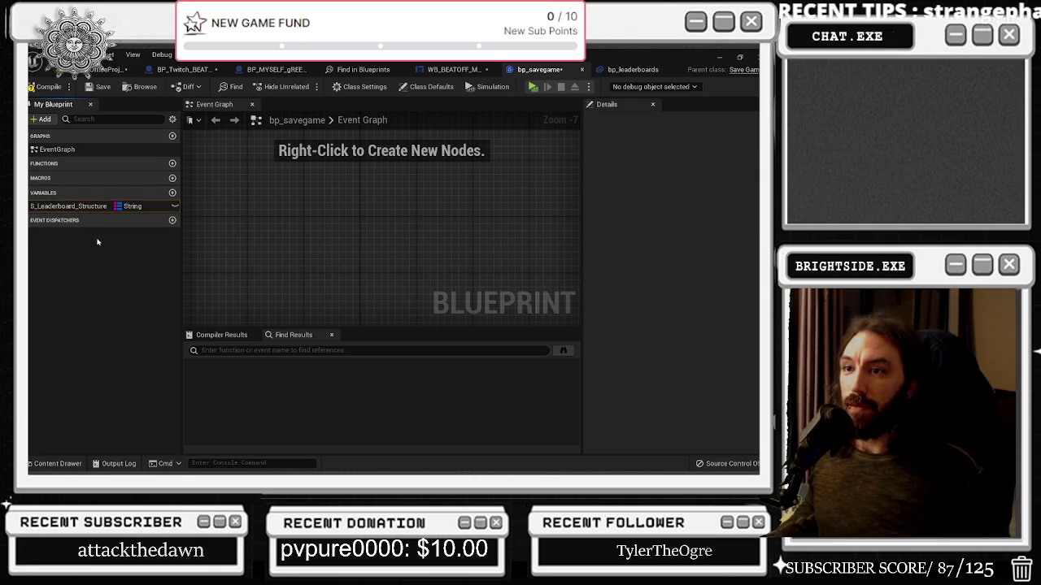
click(102, 69)
click(206, 69)
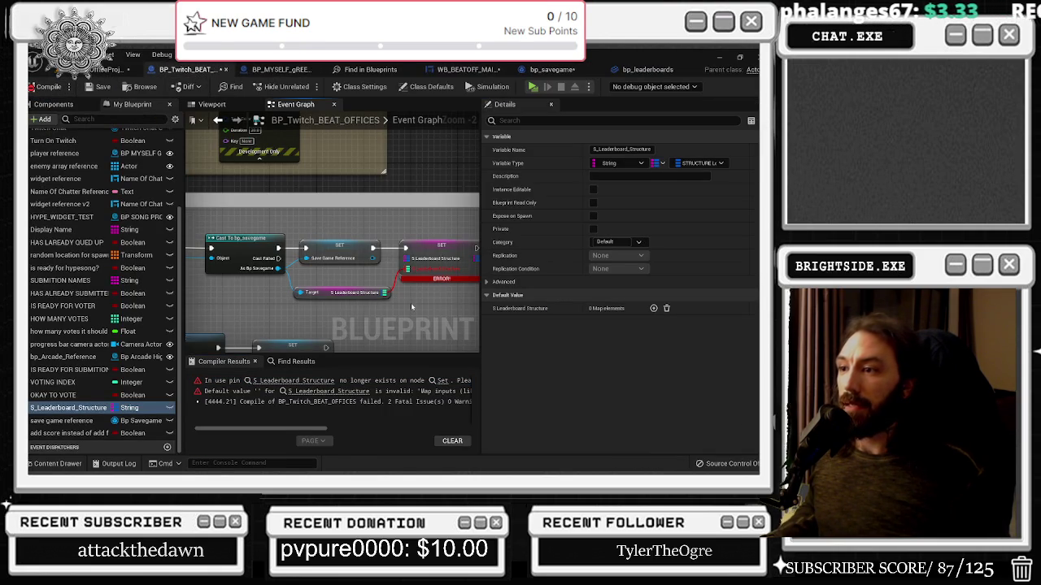
Step: Trial a wire from the cast's savegame output, then check where S_Leaderboard_Structure is referenced
drag(410, 311, 389, 318)
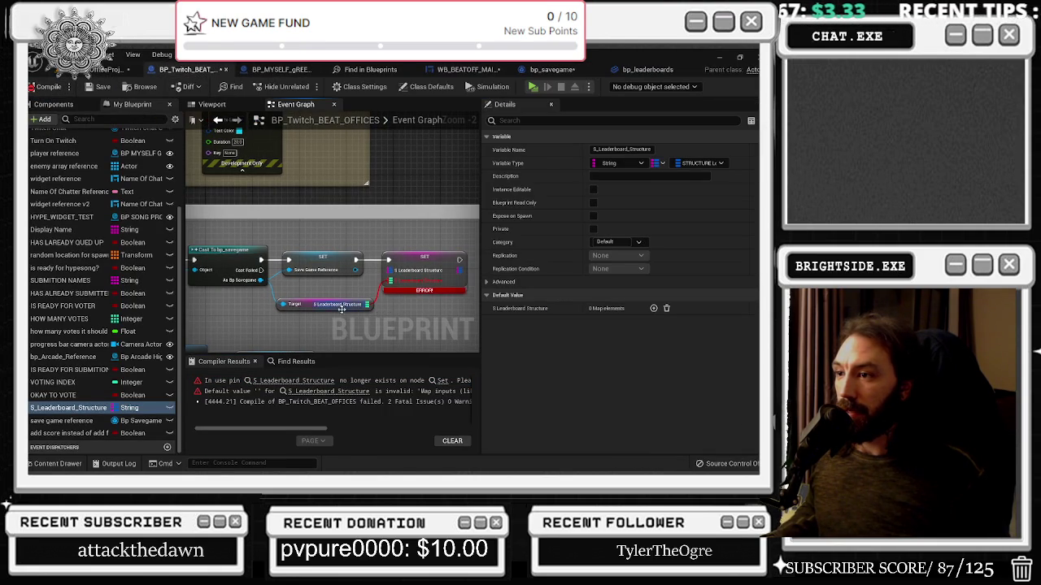
drag(259, 280, 283, 325)
click(232, 319)
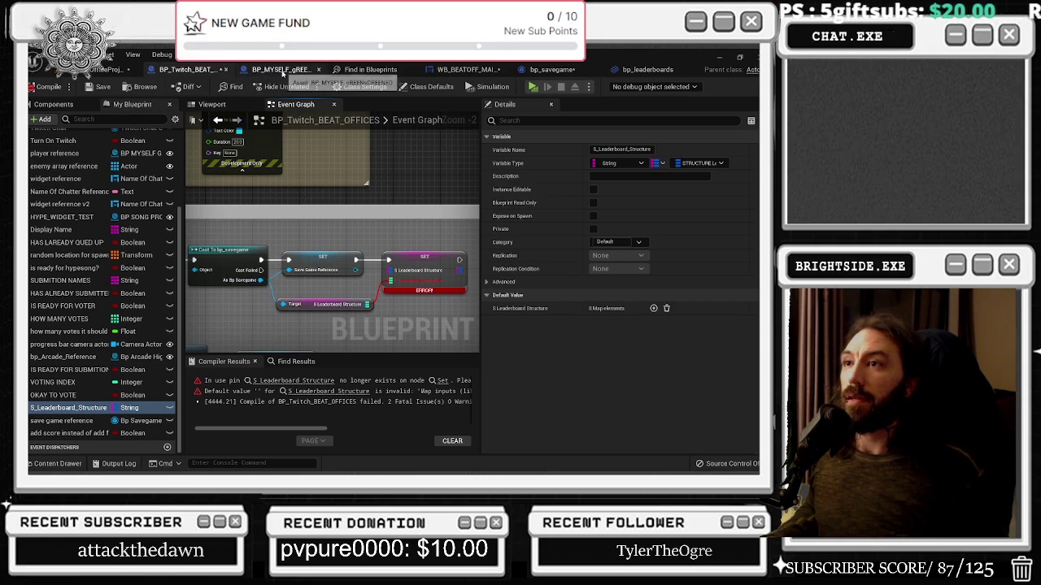
click(280, 69)
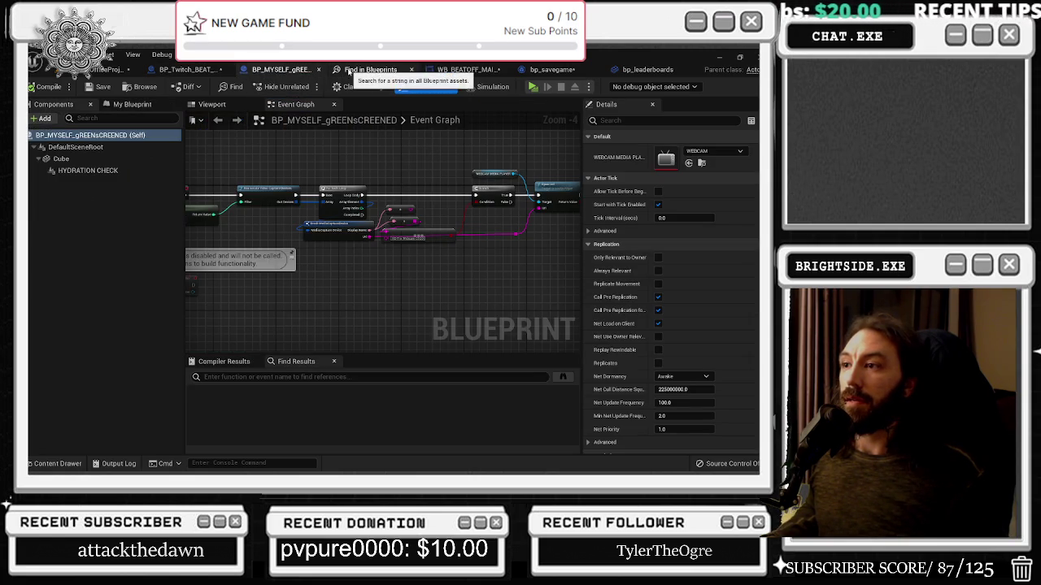
click(349, 69)
click(451, 70)
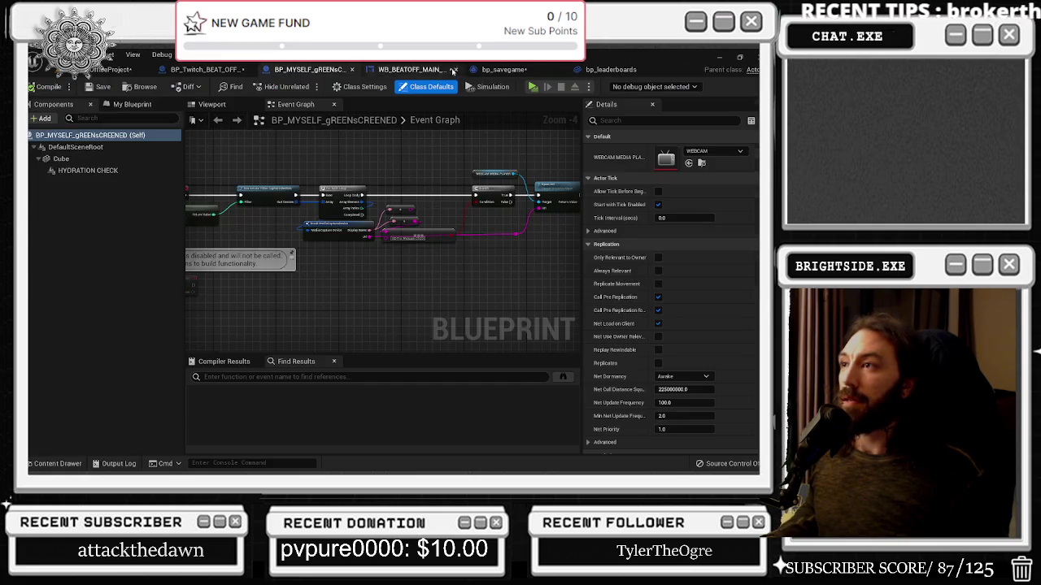
click(447, 71)
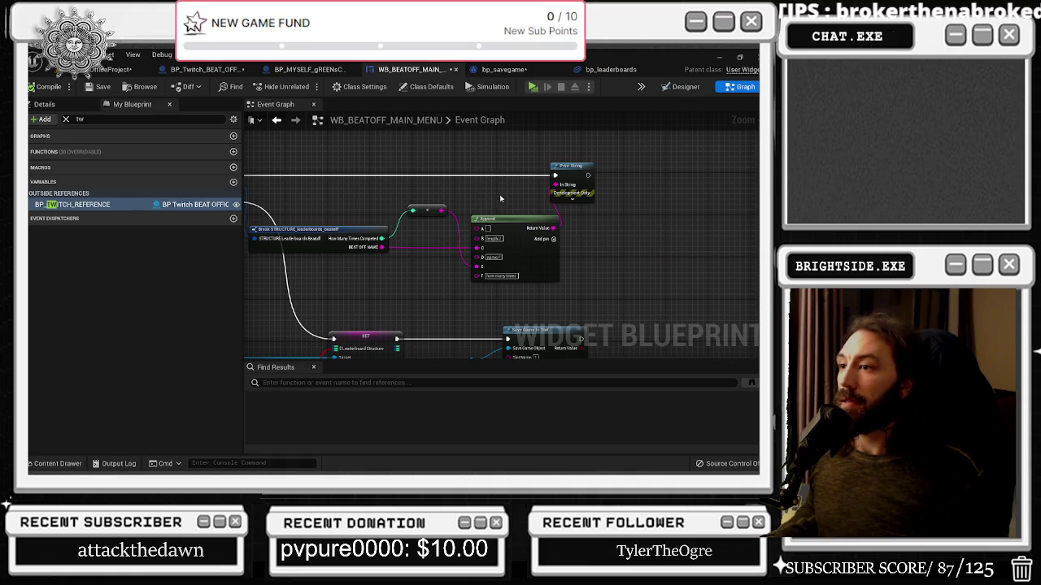
Step: Save bp_savegame with its S_Leaderboard_Structure variable selected, then open bp_leaderboards
click(506, 70)
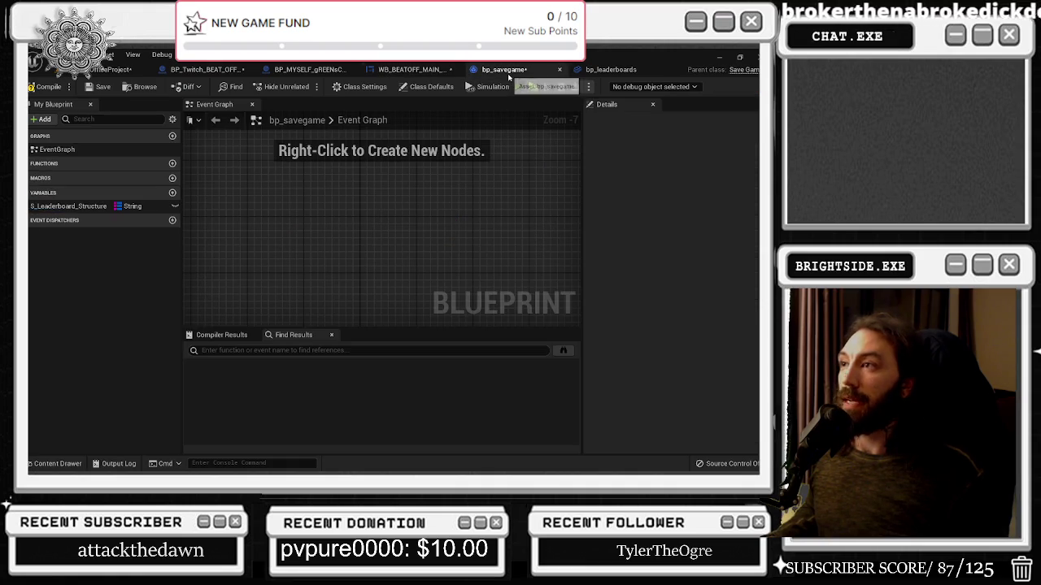
click(69, 206)
click(96, 87)
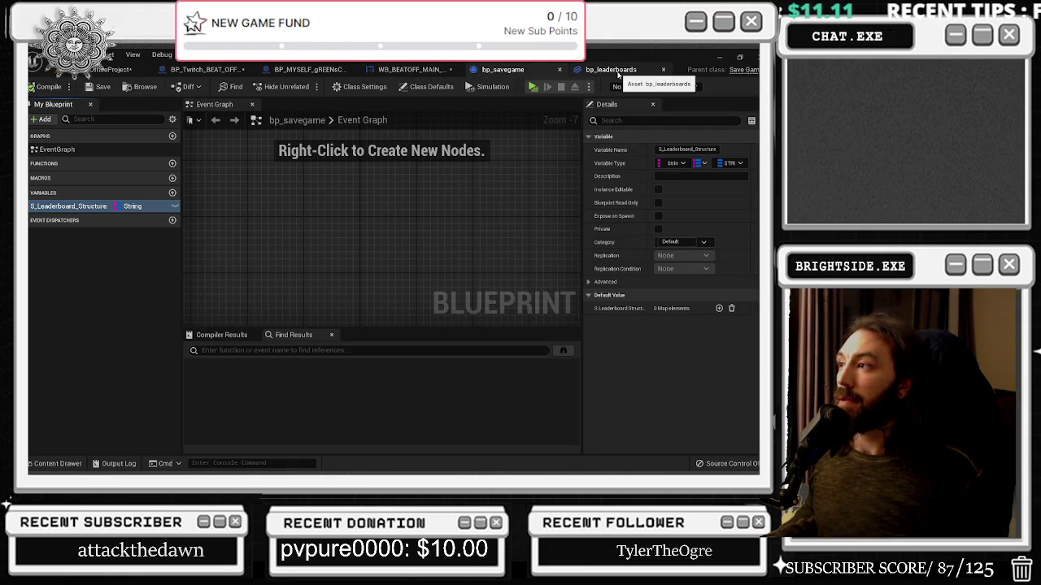
right_click(72, 208)
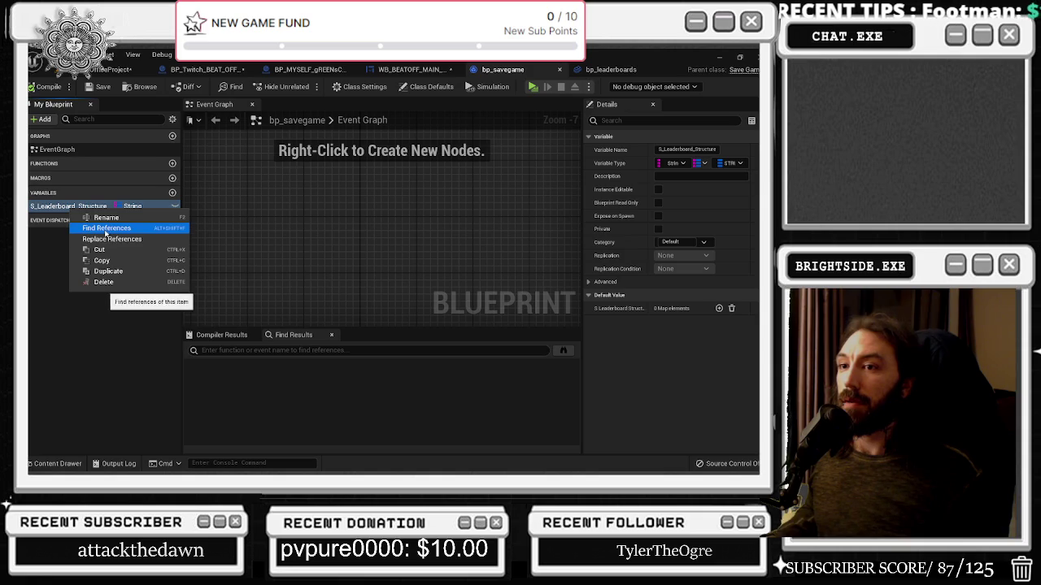
click(616, 70)
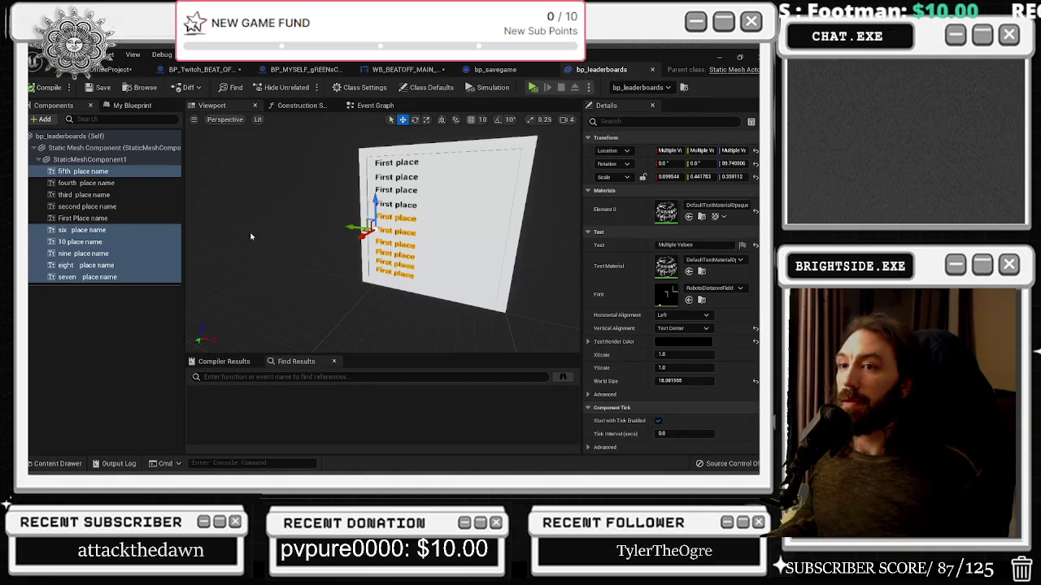
Step: In the bp_leaderboards Event Graph, replace the map's KEYS node with VALUES feeding the For Each Loop
click(288, 106)
click(375, 105)
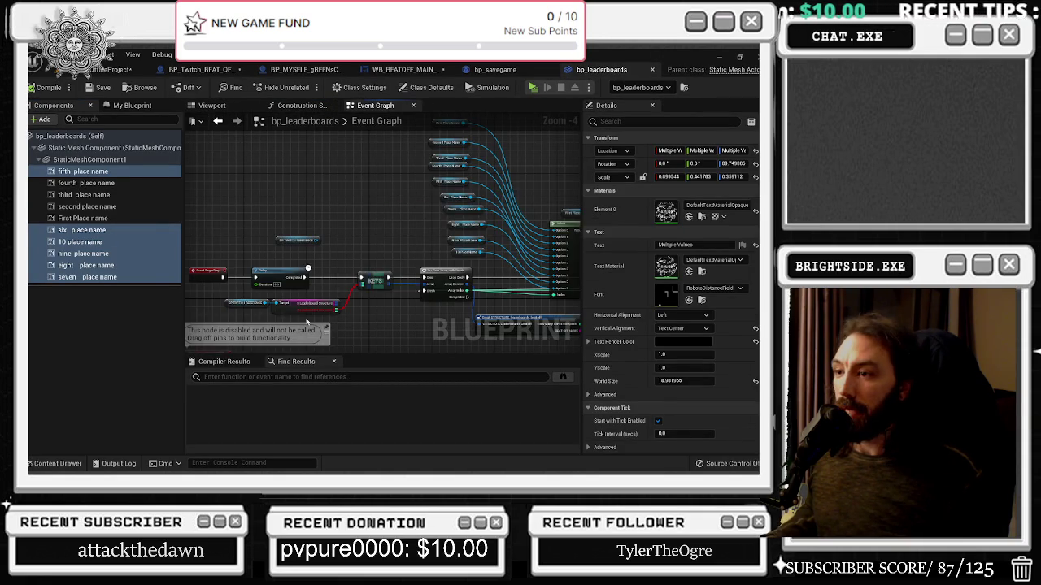
scroll(307, 323, up, 3)
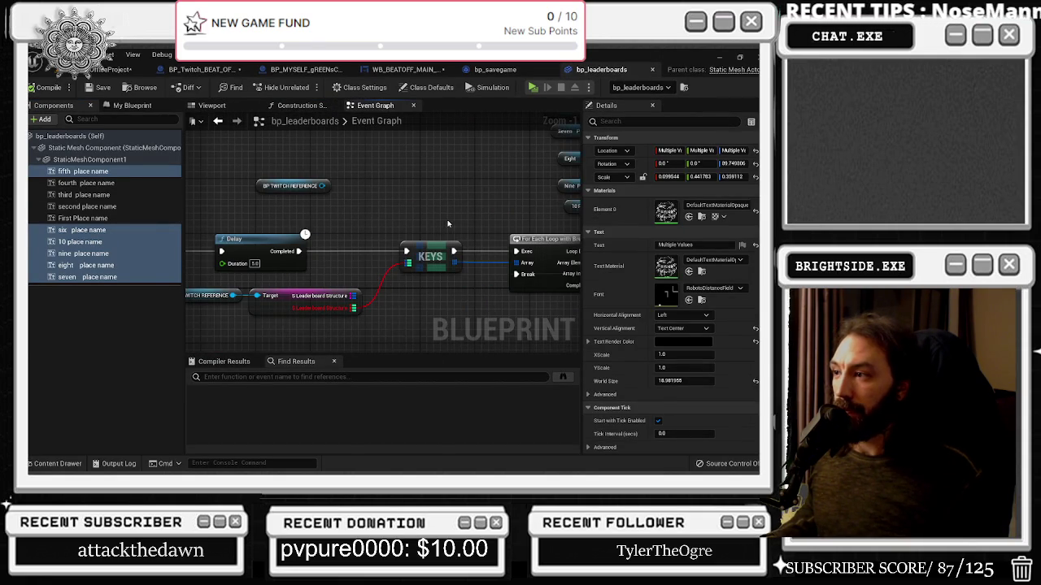
scroll(447, 224, down, 1)
drag(253, 200, 473, 170)
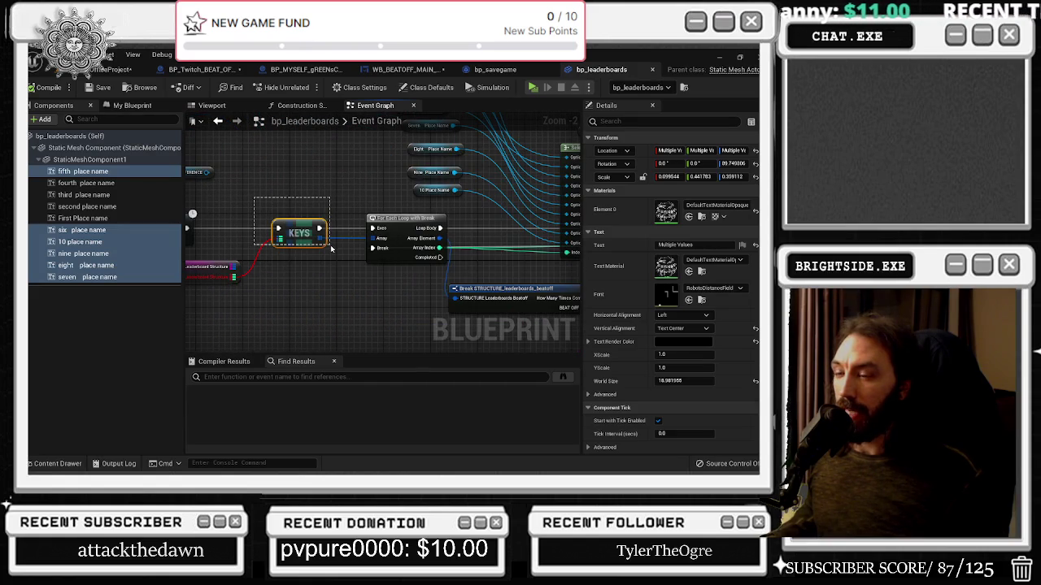
drag(331, 249, 331, 251)
mouse_move(233, 268)
mouse_down()
mouse_move(255, 275)
mouse_move(261, 261)
mouse_move(372, 228)
mouse_up()
text(values)
key(Return)
mouse_move(327, 276)
mouse_down()
mouse_move(335, 286)
mouse_move(372, 238)
mouse_up()
key(Delete)
mouse_move(313, 269)
mouse_down()
mouse_move(323, 230)
mouse_move(424, 218)
mouse_move(386, 254)
mouse_up()
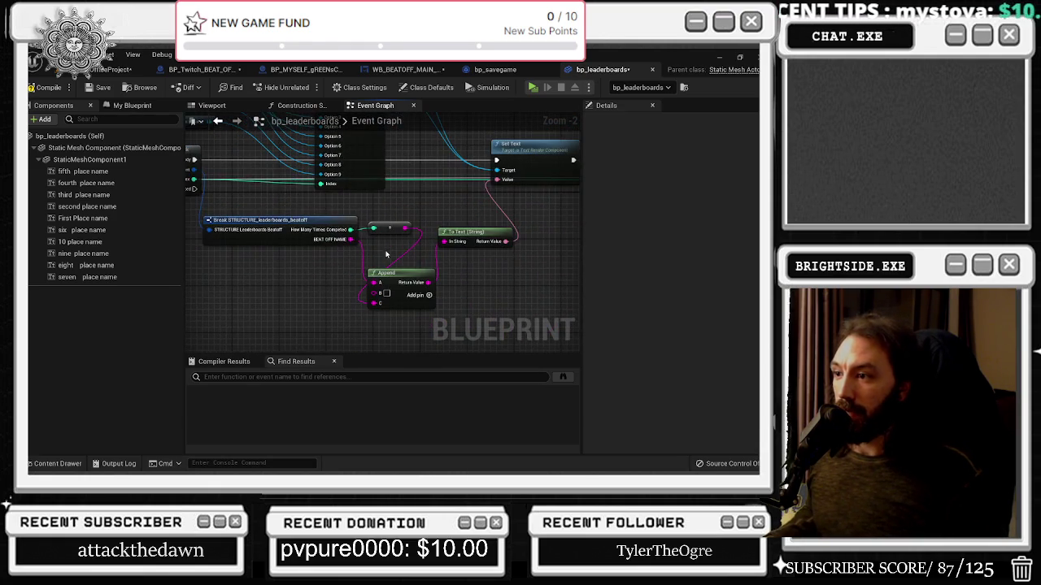
Step: Review the Break STRUCTURE, Set Text, Append and Delay nodes, then go back to bp_savegame
click(325, 236)
scroll(382, 251, down, 1)
drag(543, 232, 265, 269)
drag(377, 267, 640, 268)
mouse_move(383, 277)
mouse_down()
mouse_move(504, 257)
mouse_move(293, 258)
mouse_move(101, 242)
mouse_move(504, 244)
mouse_move(341, 244)
mouse_up()
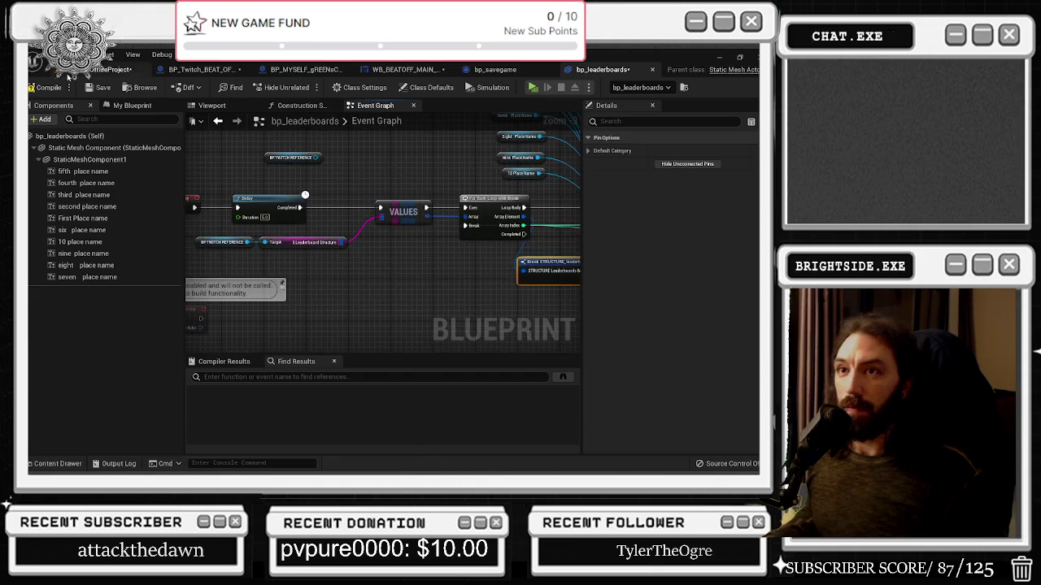
click(501, 71)
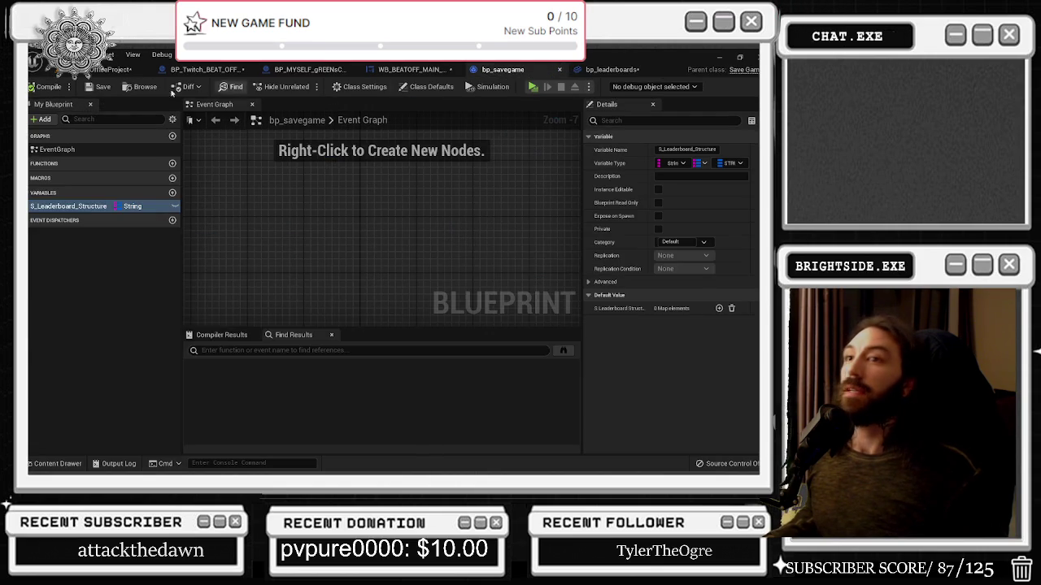
Step: Switch to BP_Twitch_BEAT_OFFICES and compile it to clear its errors
click(410, 70)
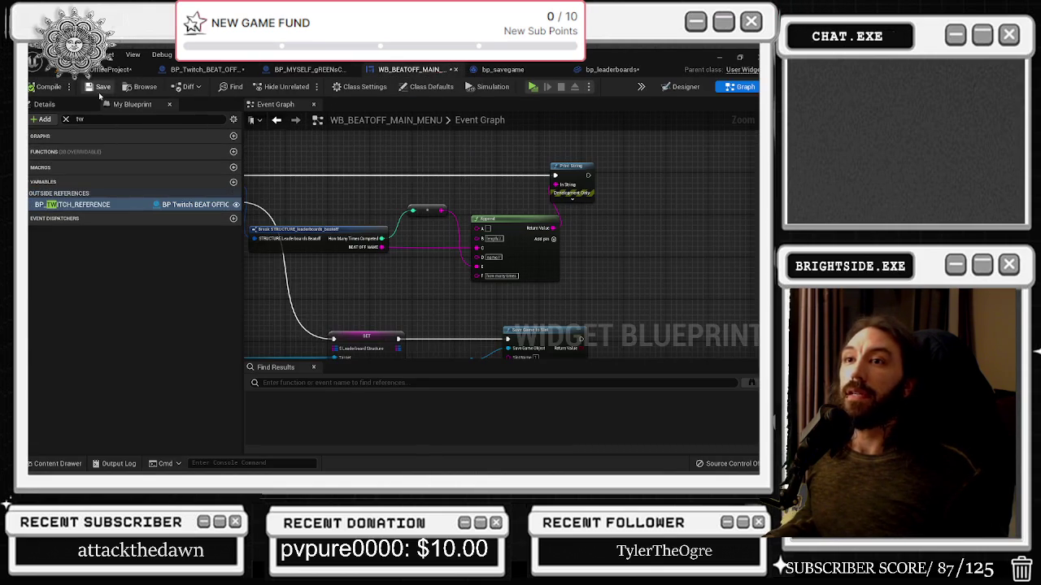
click(308, 72)
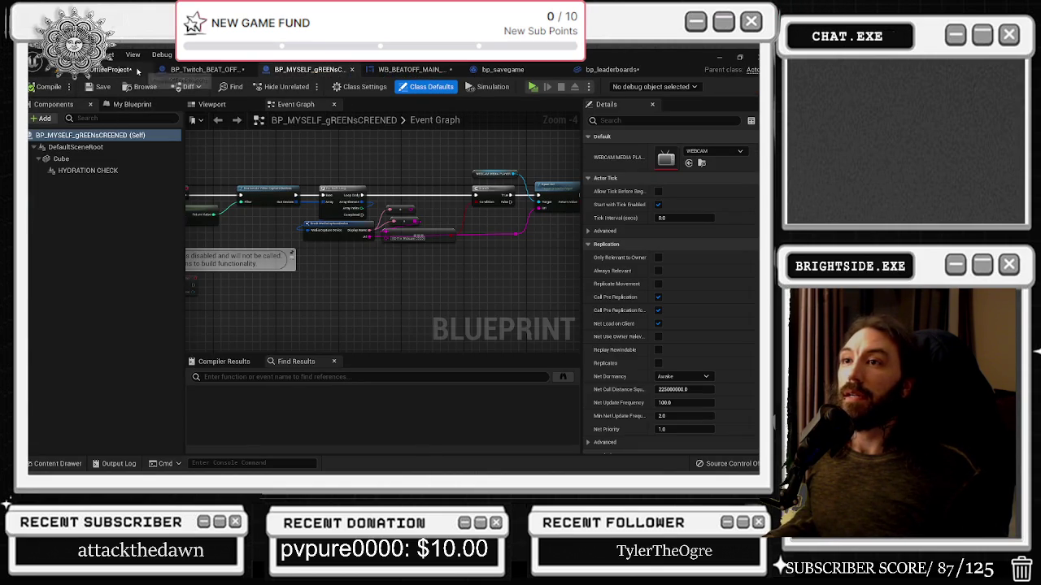
click(208, 70)
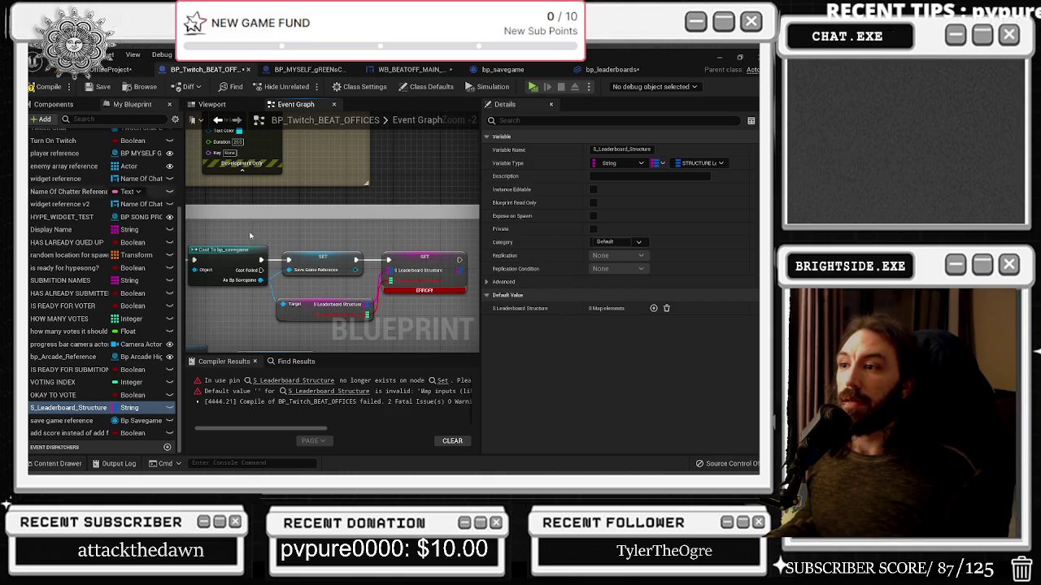
click(45, 86)
Step: Wire the Create Save Game Object node's input near Does Save Game Exist, then return to the level
scroll(309, 301, down, 7)
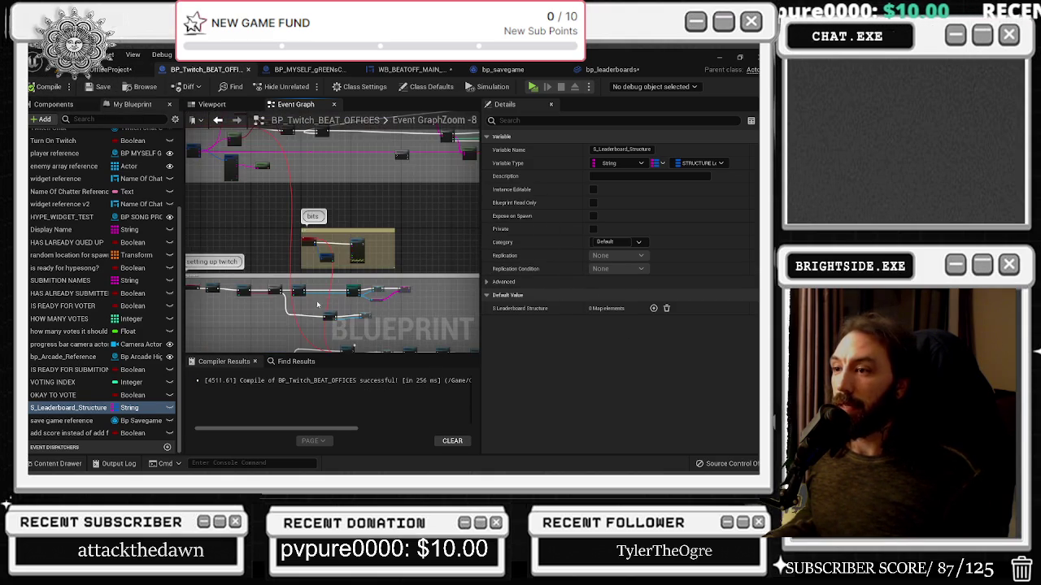
drag(309, 300, 274, 277)
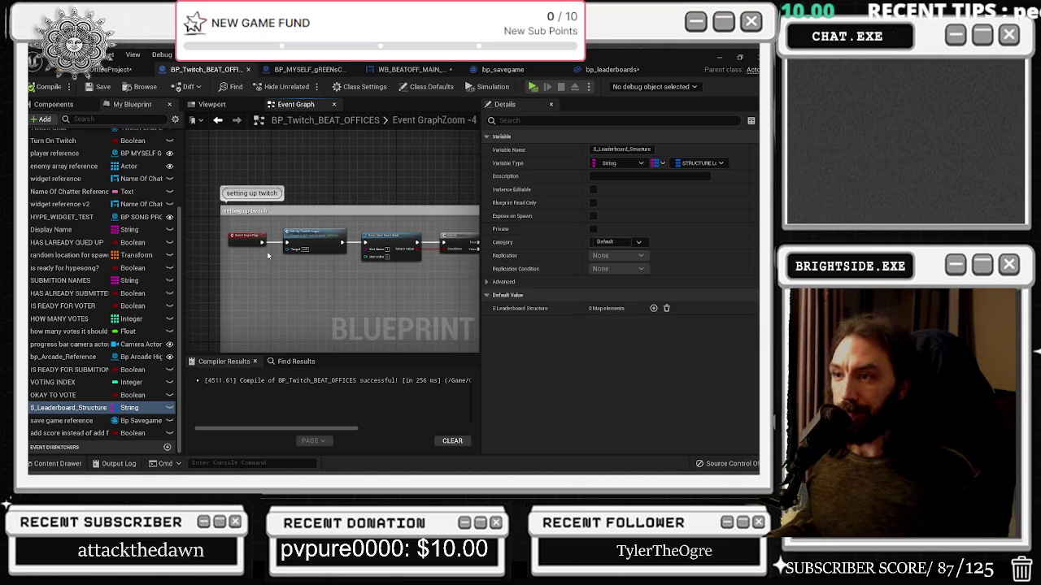
scroll(269, 257, up, 2)
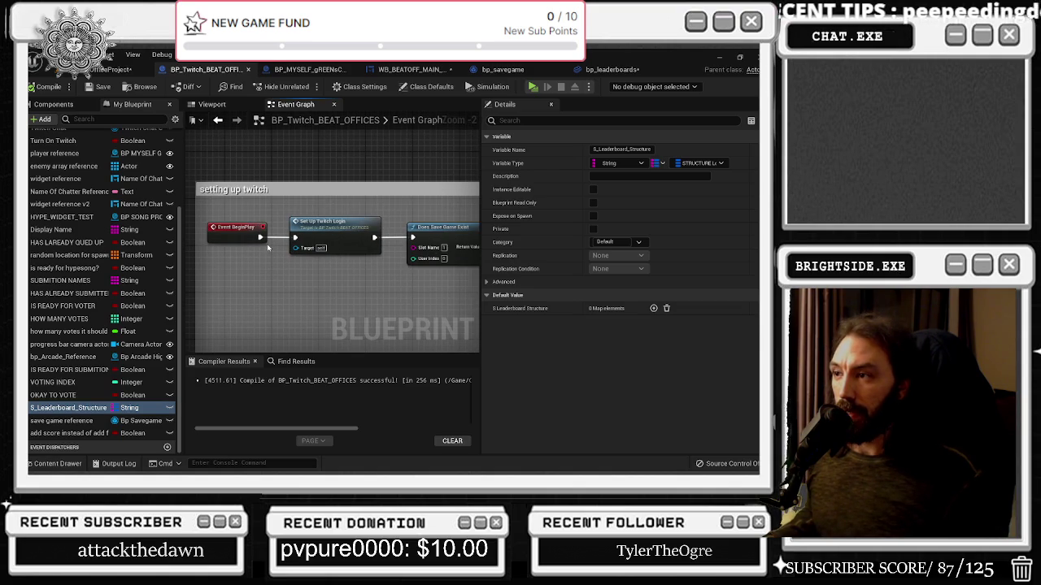
drag(301, 265, 307, 280)
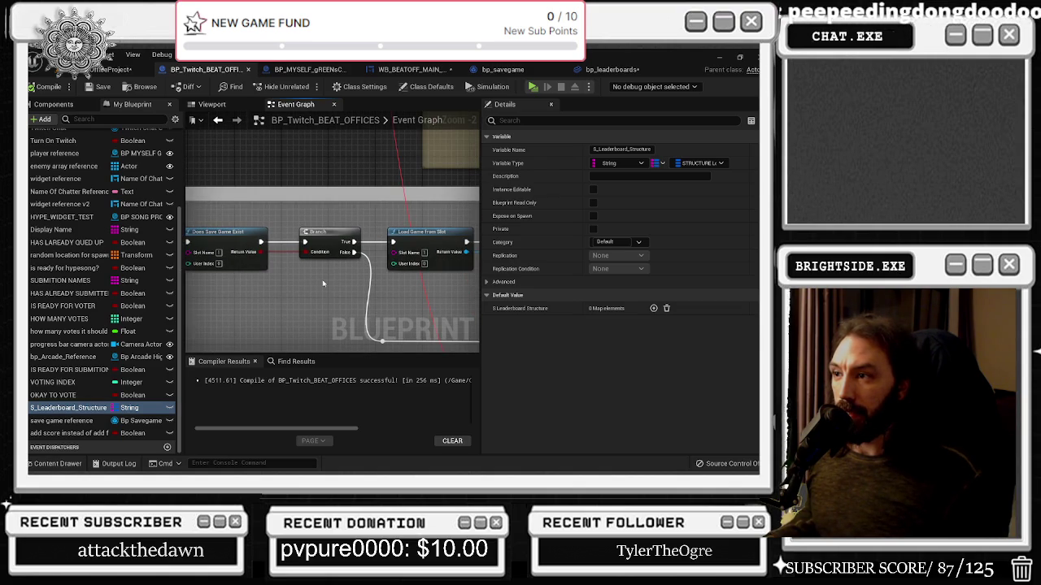
mouse_move(317, 284)
mouse_down()
mouse_move(332, 242)
mouse_move(518, 311)
mouse_move(349, 342)
mouse_move(338, 303)
mouse_move(345, 286)
mouse_up()
drag(273, 218, 338, 244)
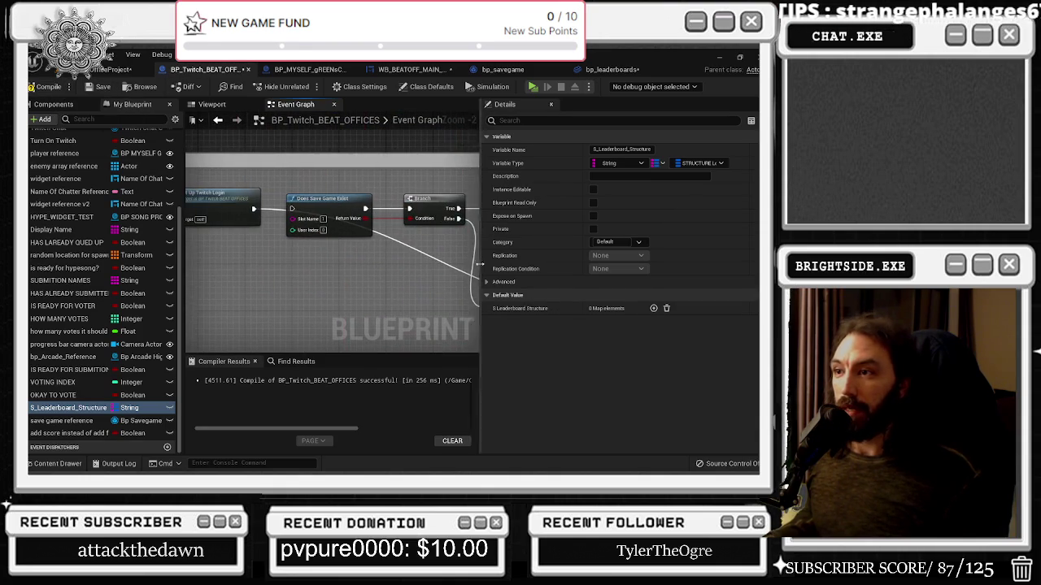
click(106, 69)
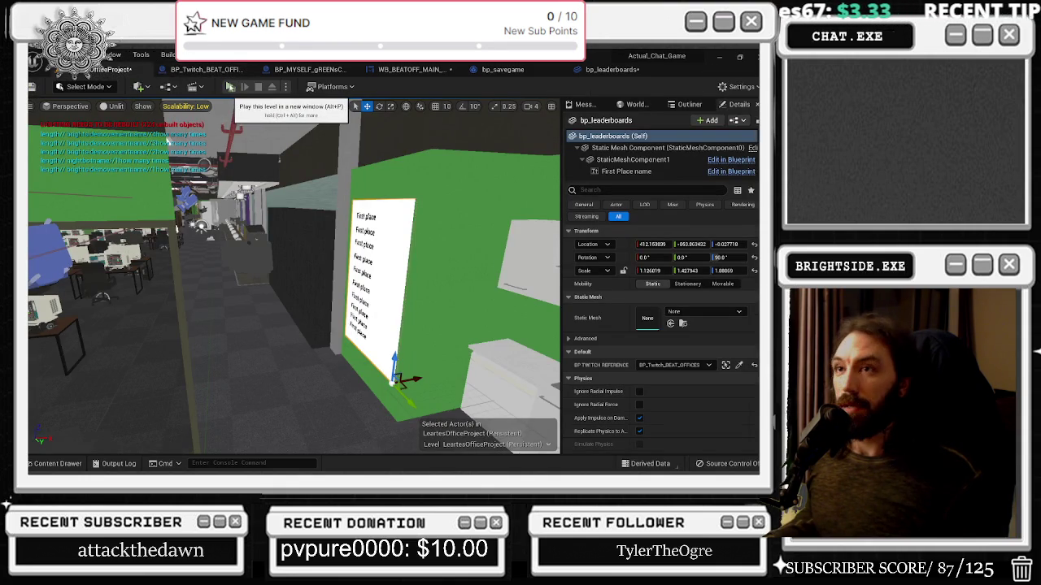
click(203, 70)
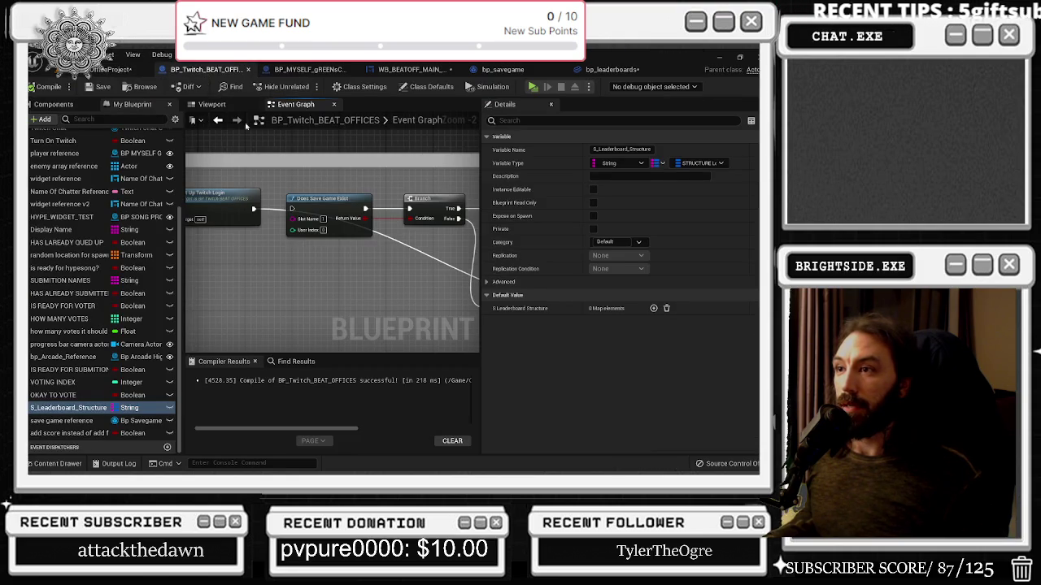
click(109, 69)
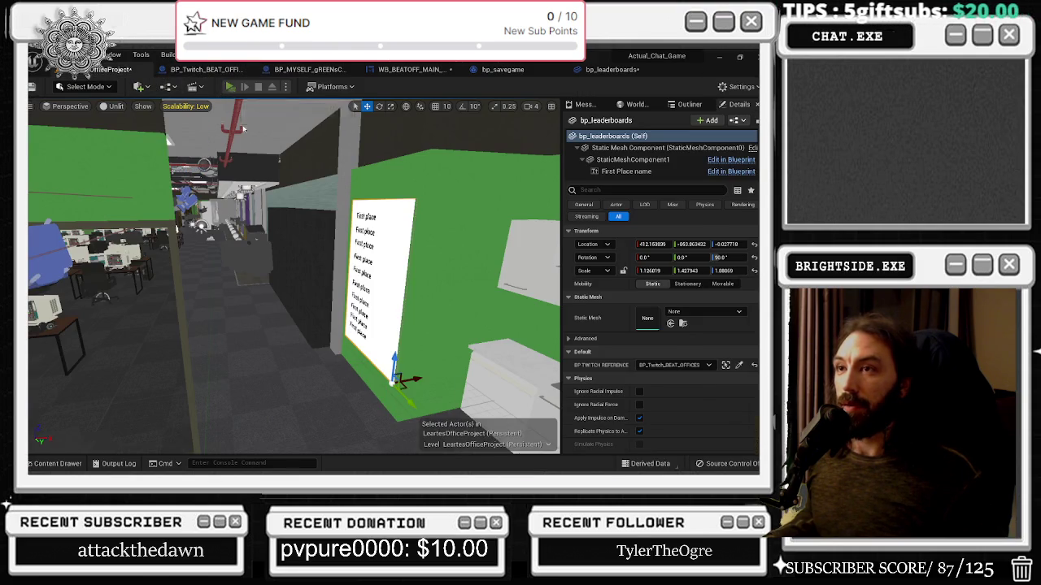
key(alt+p)
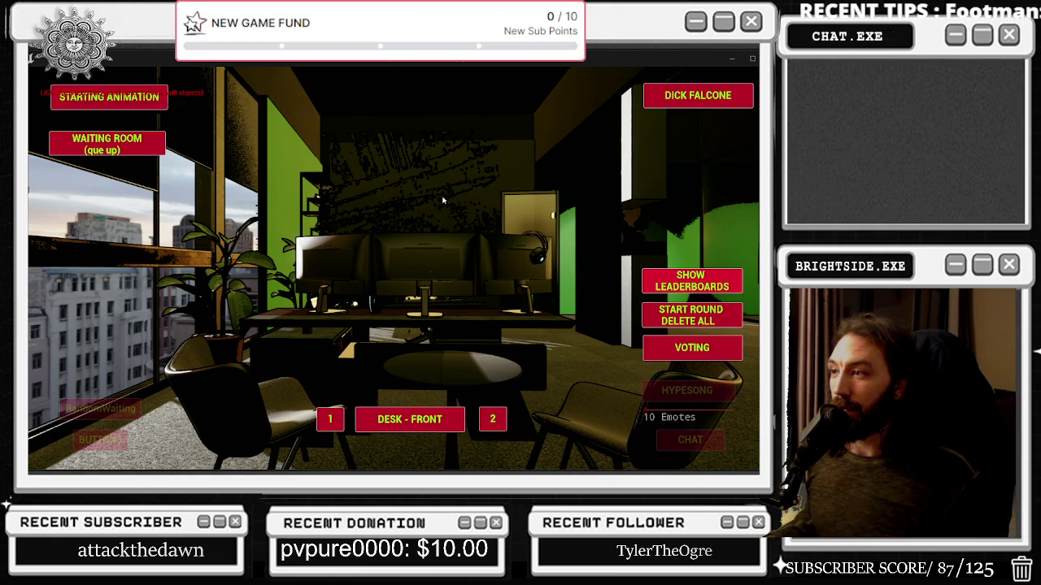
key(alt+Tab)
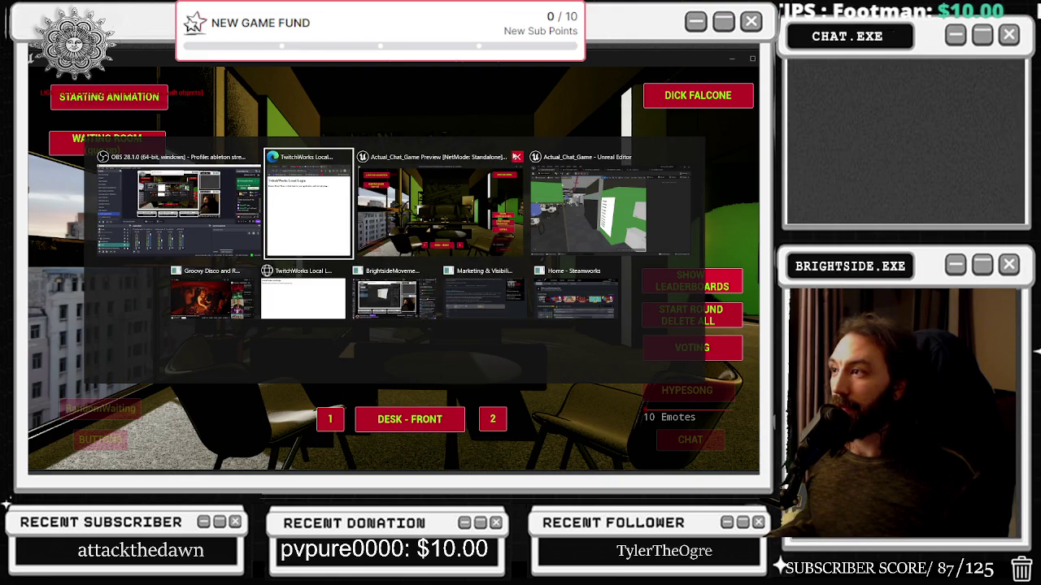
key(Tab)
key(Tab)
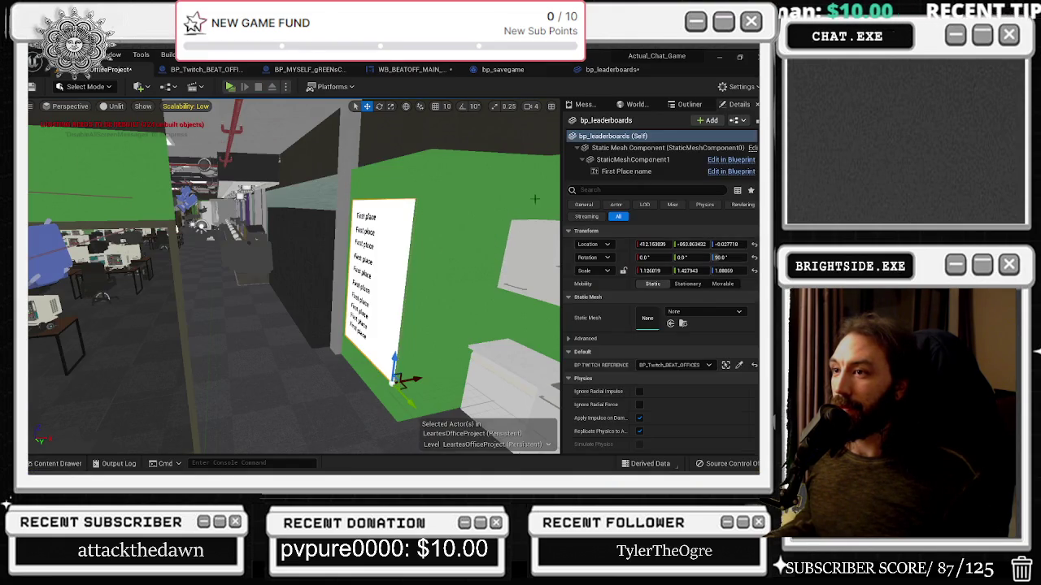
drag(307, 254, 252, 232)
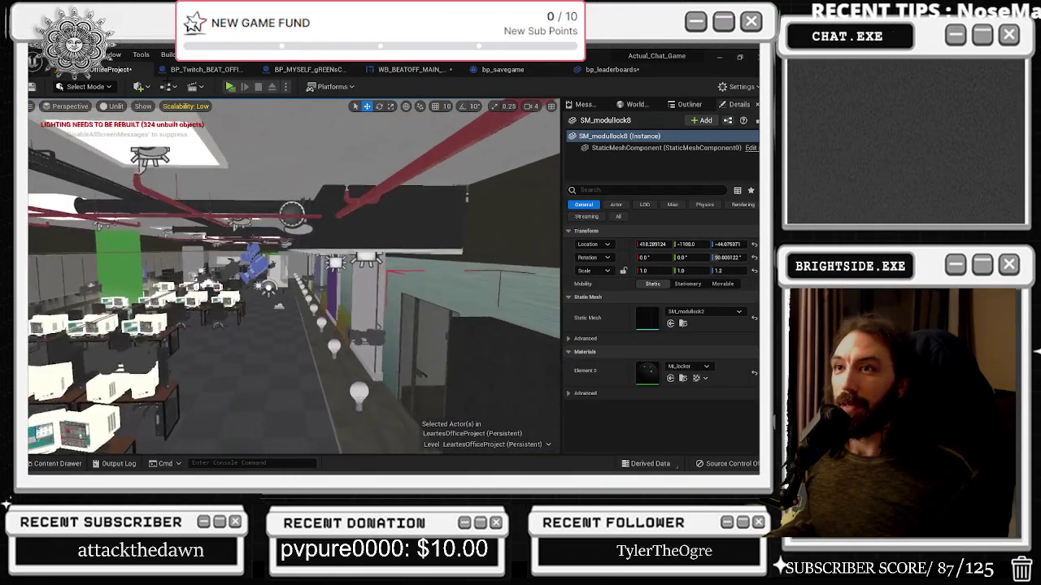
click(195, 70)
mouse_move(311, 260)
mouse_down()
mouse_move(326, 258)
mouse_move(195, 195)
mouse_move(373, 226)
mouse_move(238, 212)
mouse_move(311, 268)
mouse_move(268, 261)
mouse_up()
drag(242, 202, 267, 271)
Step: Add a Delete Game in Slot node via a 'SAVE' search, then compile and save BP_Twitch_BEAT_OFFICES
text(SAVE)
key(Up)
key(Up)
key(Up)
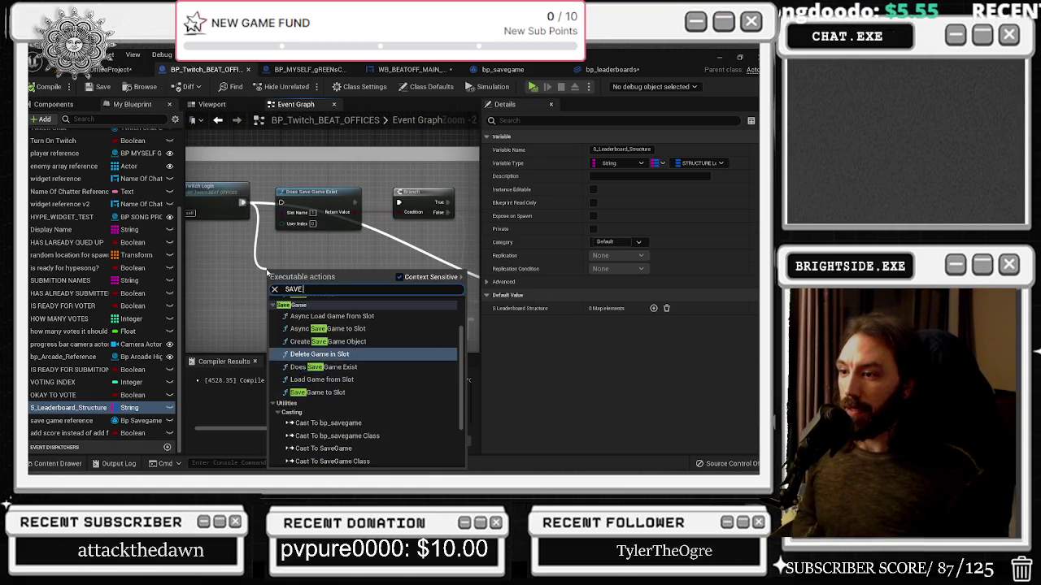
key(Return)
click(354, 254)
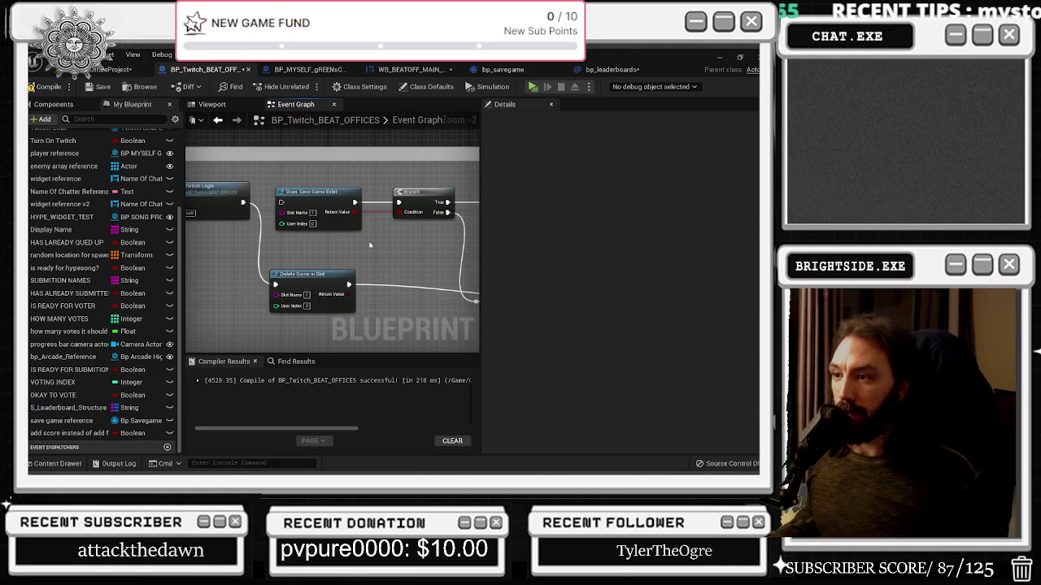
click(44, 86)
click(97, 87)
Step: Run a quick play test, revisit the Twitch event graph, and save LeartesOfficeProject.umap with Ctrl+S
key(alt+p)
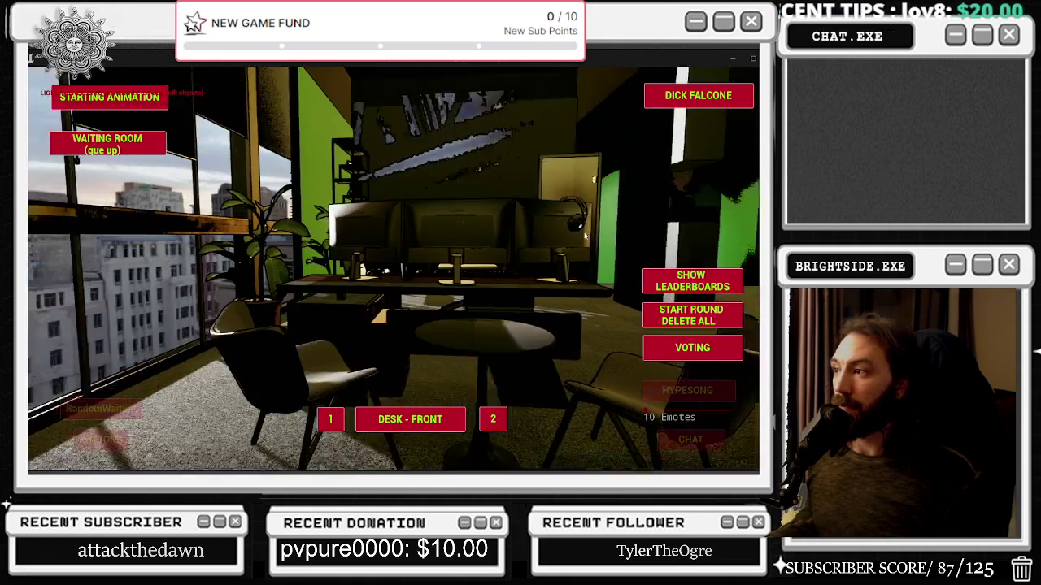
key(Escape)
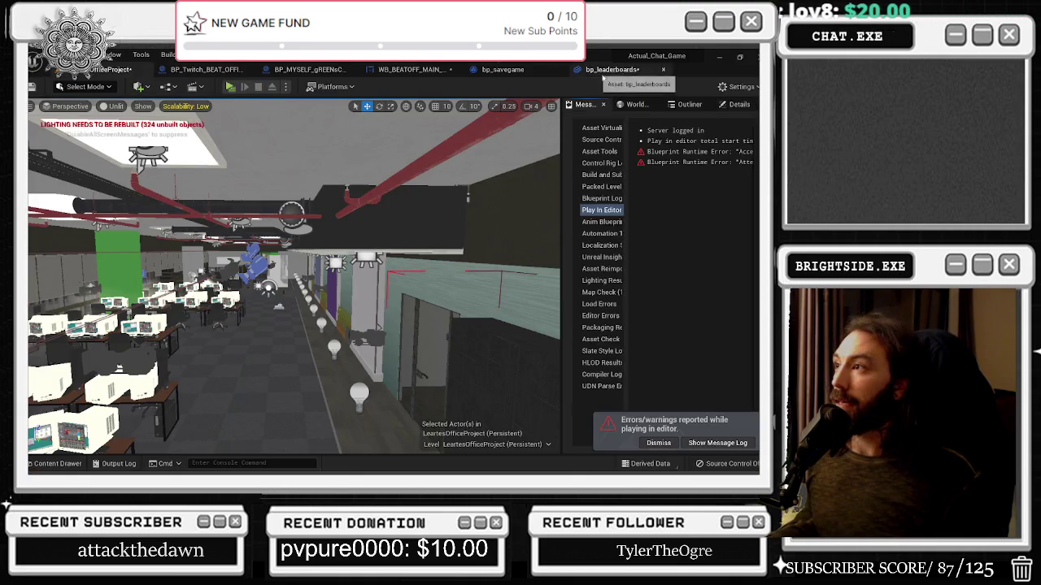
click(608, 69)
click(207, 70)
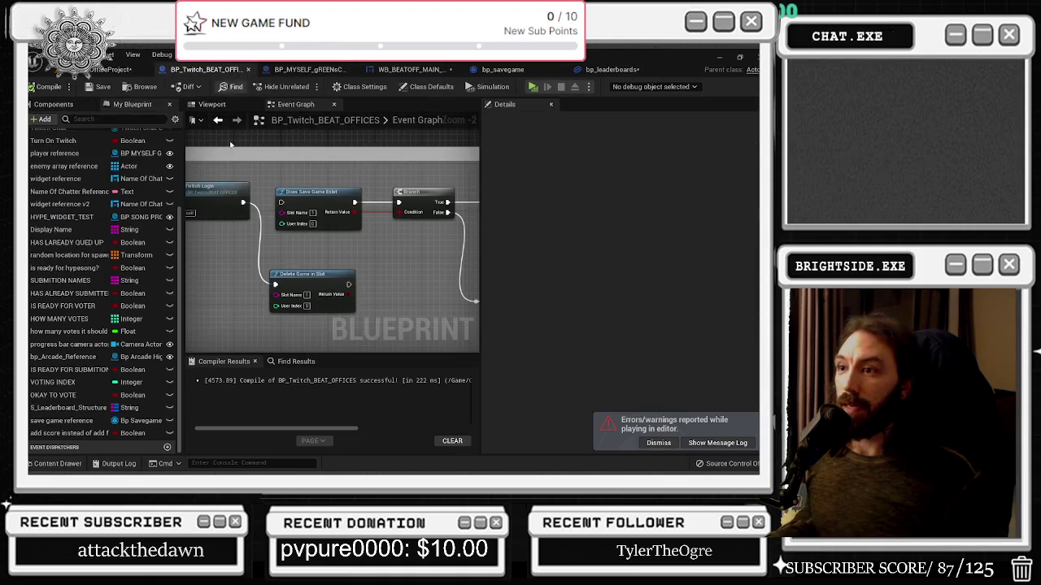
mouse_move(252, 211)
mouse_down()
mouse_move(320, 242)
mouse_move(438, 263)
mouse_move(337, 265)
mouse_move(244, 179)
mouse_move(464, 263)
mouse_up()
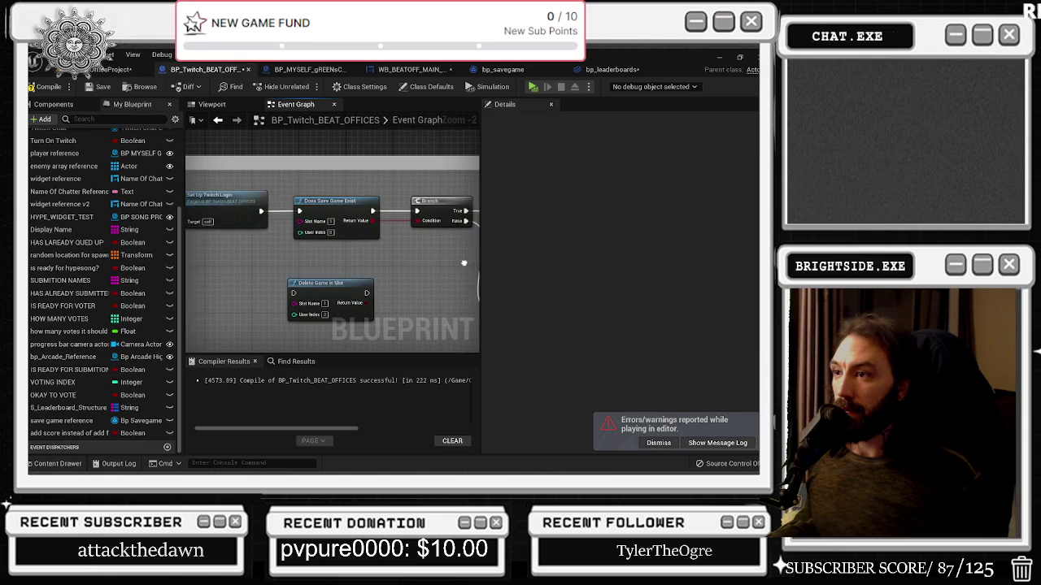
click(57, 70)
key(ctrl+s)
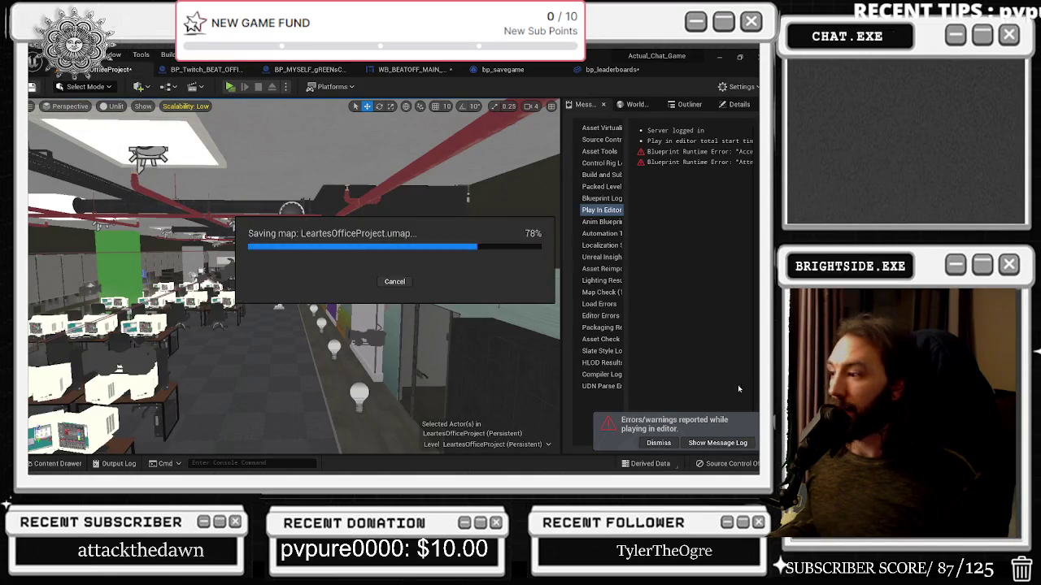
click(230, 87)
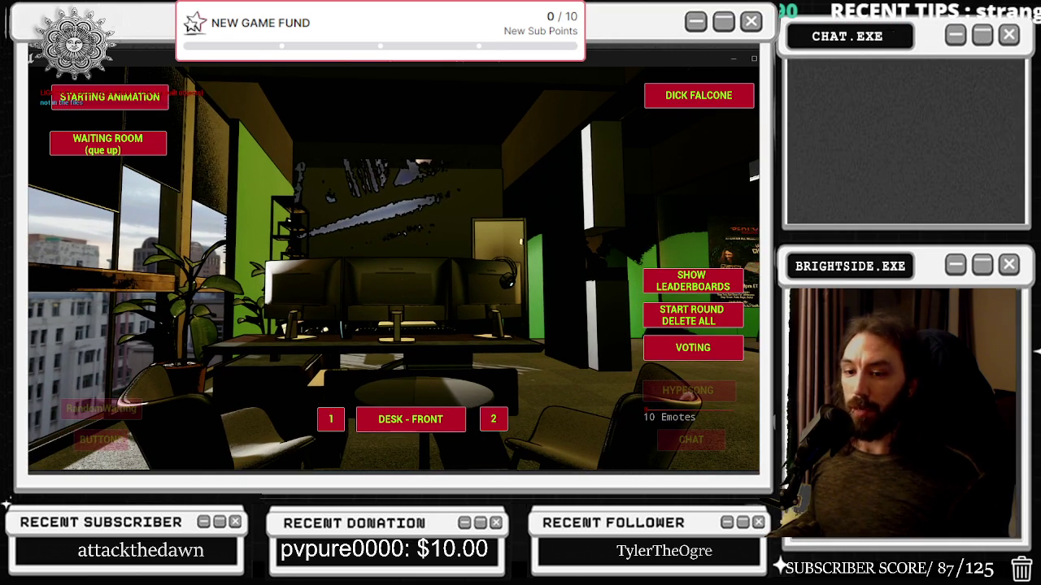
click(682, 284)
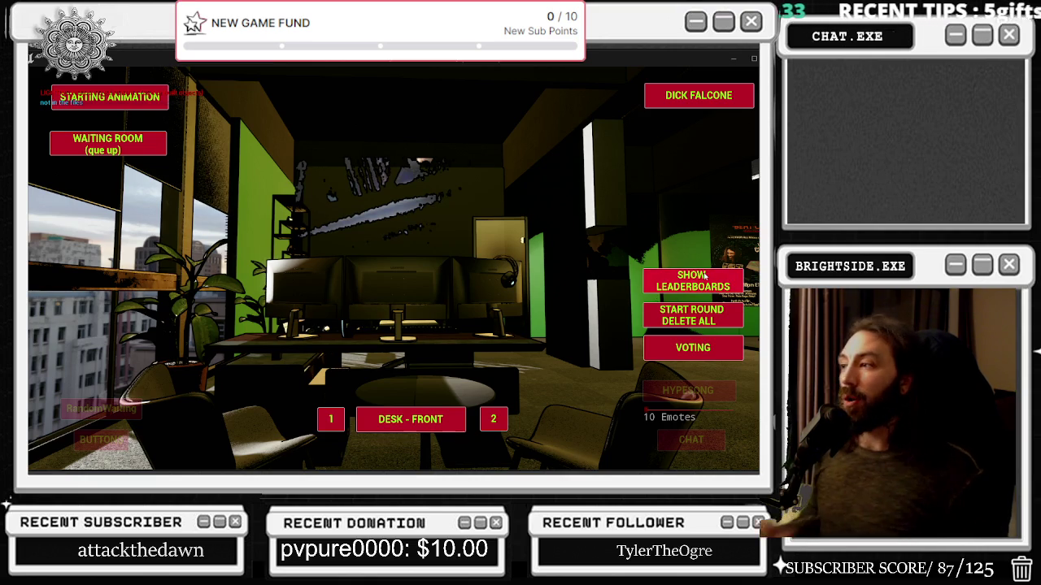
key(alt+Tab)
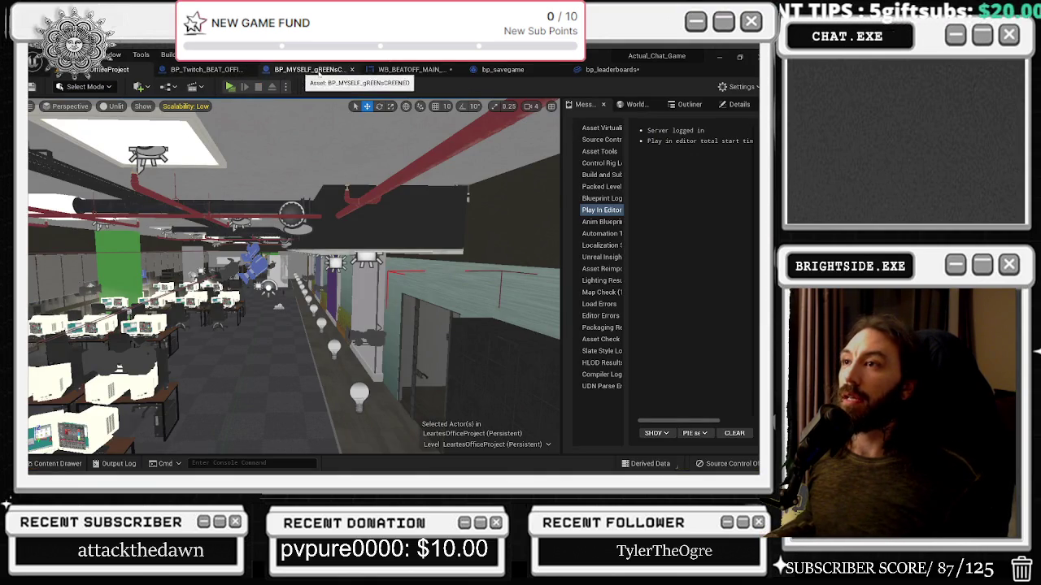
click(411, 70)
Step: In WB_BEATOFF_MAIN_MENU, swap the map's KEYS node for VALUES feeding the For Each Loop, and compile
scroll(516, 260, down, 4)
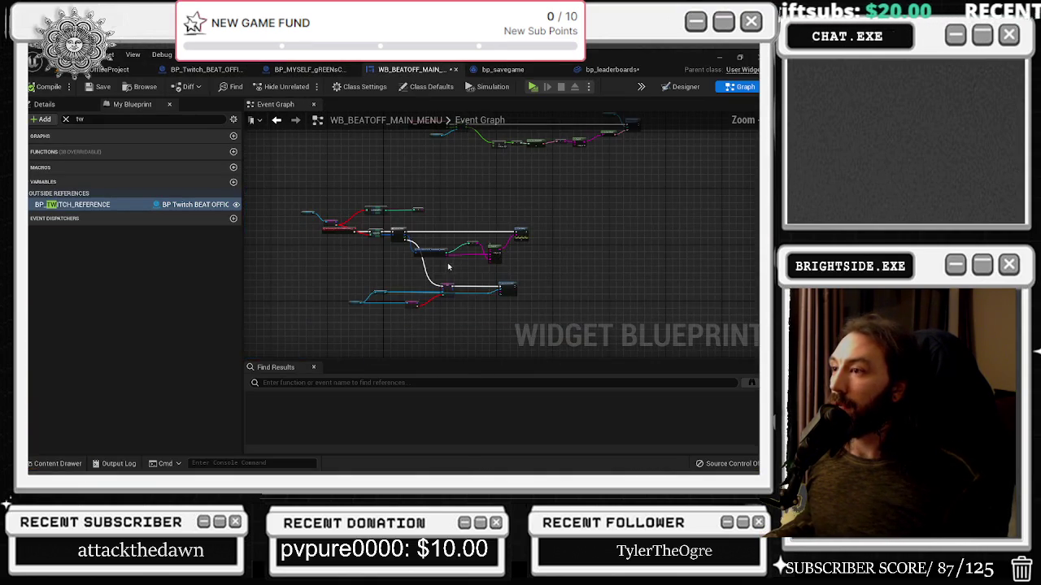
scroll(364, 241, up, 4)
scroll(364, 242, up, 3)
mouse_move(362, 204)
mouse_down()
mouse_move(425, 219)
mouse_move(478, 208)
mouse_move(539, 236)
mouse_move(539, 191)
mouse_move(494, 223)
mouse_move(545, 260)
mouse_up()
text(values)
key(Return)
click(543, 199)
drag(495, 208, 545, 246)
click(489, 250)
key(Delete)
drag(461, 214, 461, 253)
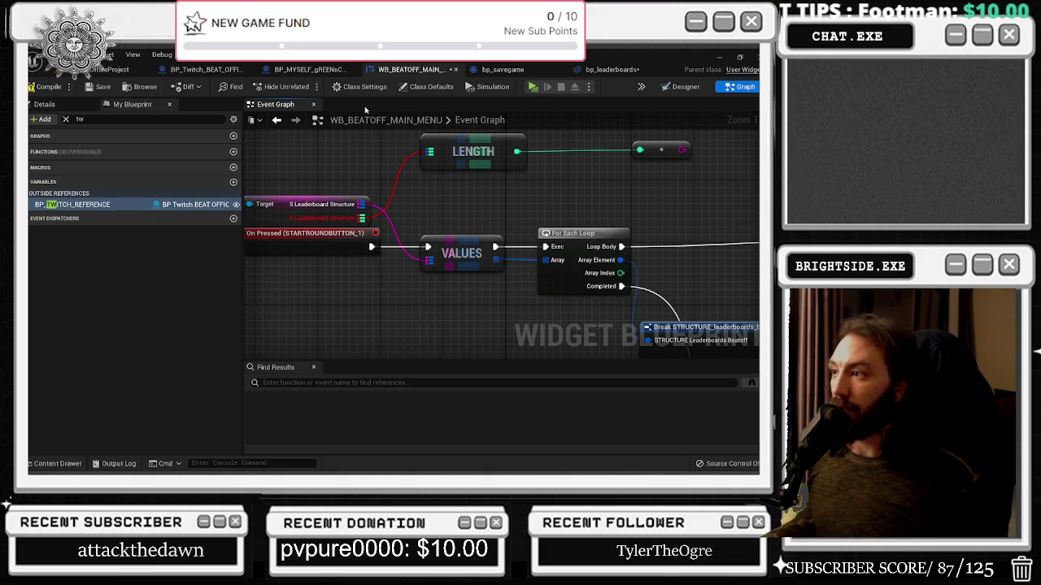
click(45, 86)
Step: Rebuild the LENGTH node from the Target array, delete the old LENGTH and reroute nodes, recompile
mouse_move(390, 246)
mouse_down()
mouse_move(487, 206)
mouse_move(477, 203)
mouse_move(487, 217)
mouse_up()
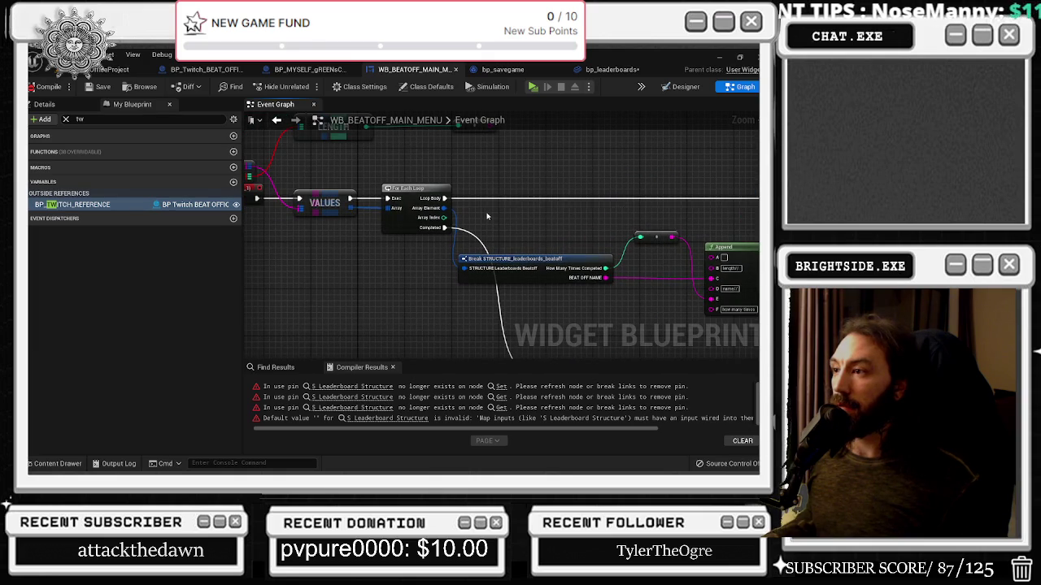
mouse_move(329, 132)
mouse_down()
mouse_move(505, 153)
mouse_move(341, 236)
mouse_move(491, 271)
mouse_up()
click(428, 183)
scroll(428, 183, up, 2)
drag(389, 279, 445, 274)
text(length)
key(Return)
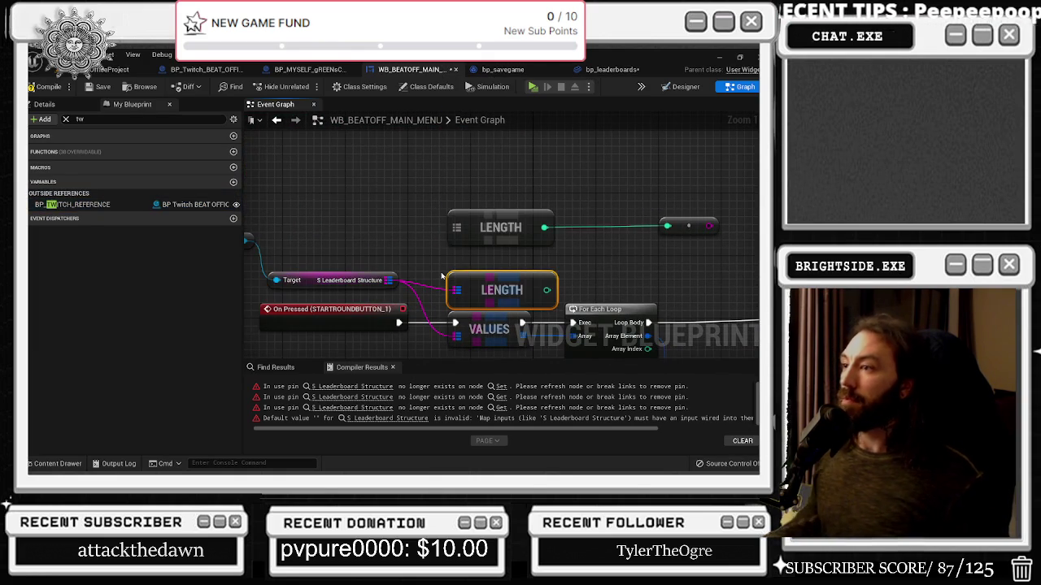
drag(502, 291, 501, 274)
drag(727, 200, 443, 248)
key(Delete)
click(48, 86)
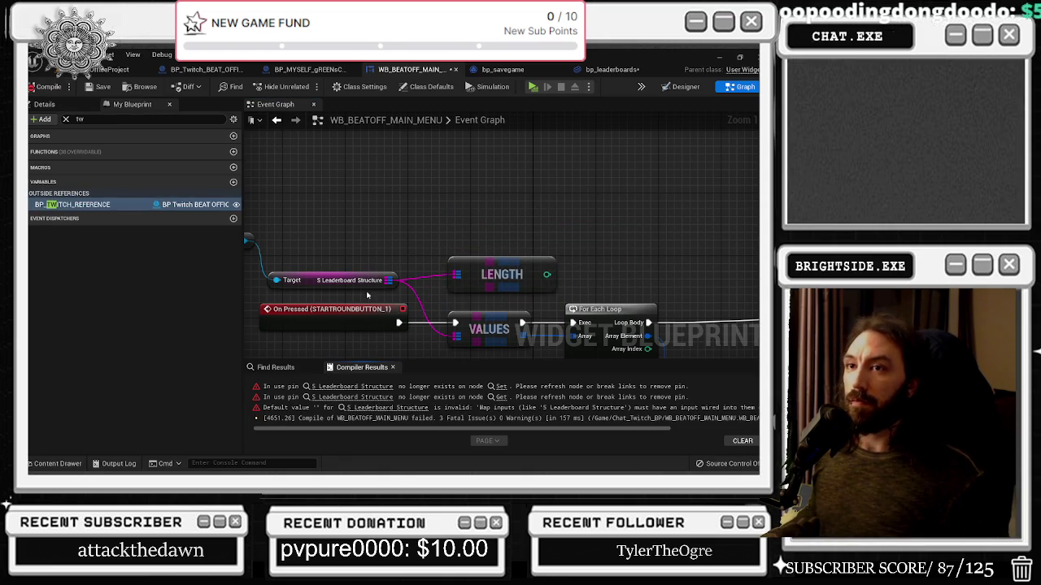
Step: Fix the compile error by connecting S Leaderboard Structure to the SET node, then start a play test
click(354, 386)
click(354, 386)
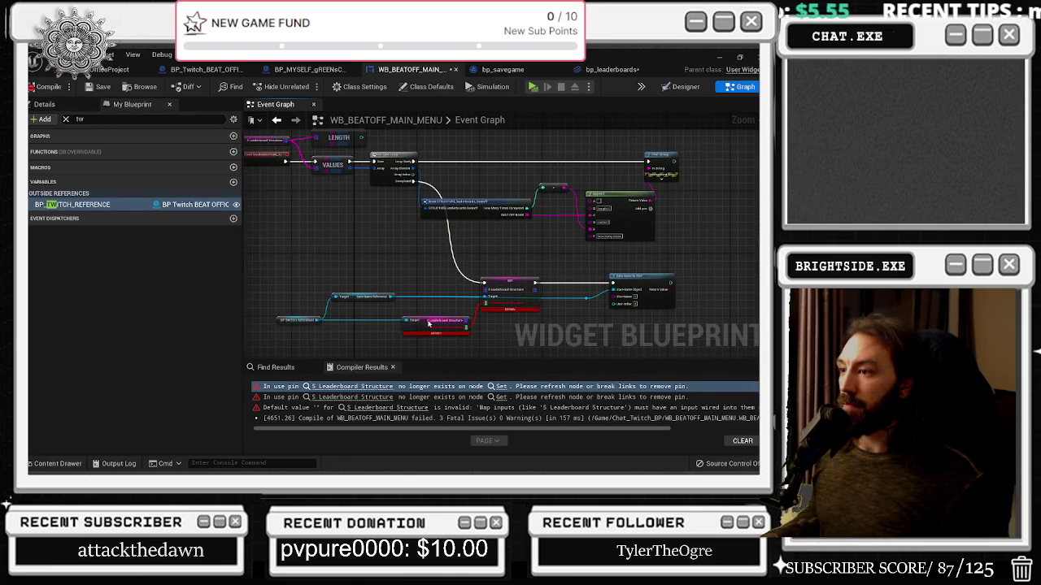
scroll(428, 318, up, 3)
drag(469, 316, 513, 263)
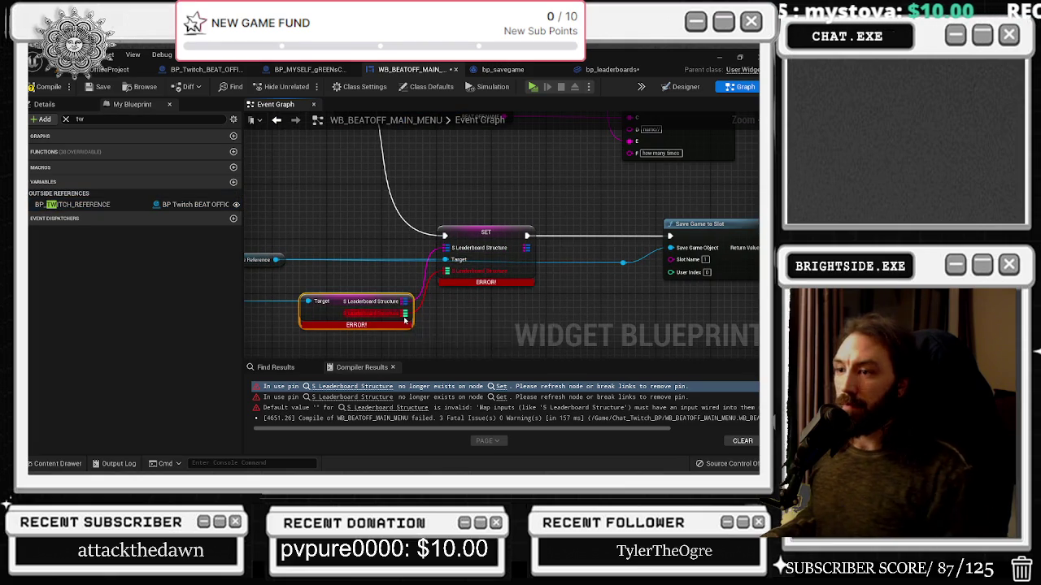
scroll(468, 350, down, 1)
key(alt+p)
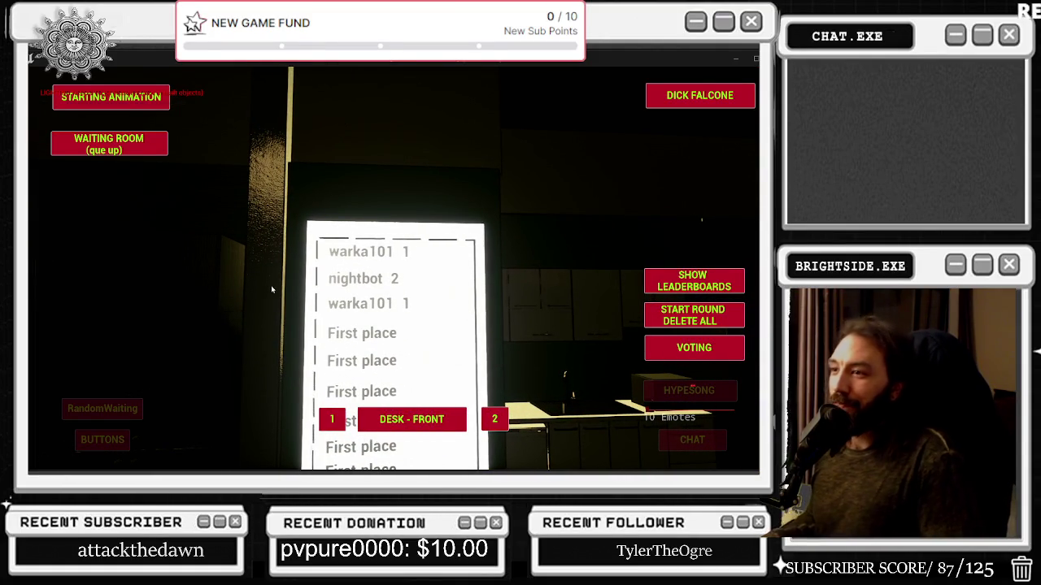
Step: Show the leaderboards twice in the running game, then end the play test with Esc
click(689, 277)
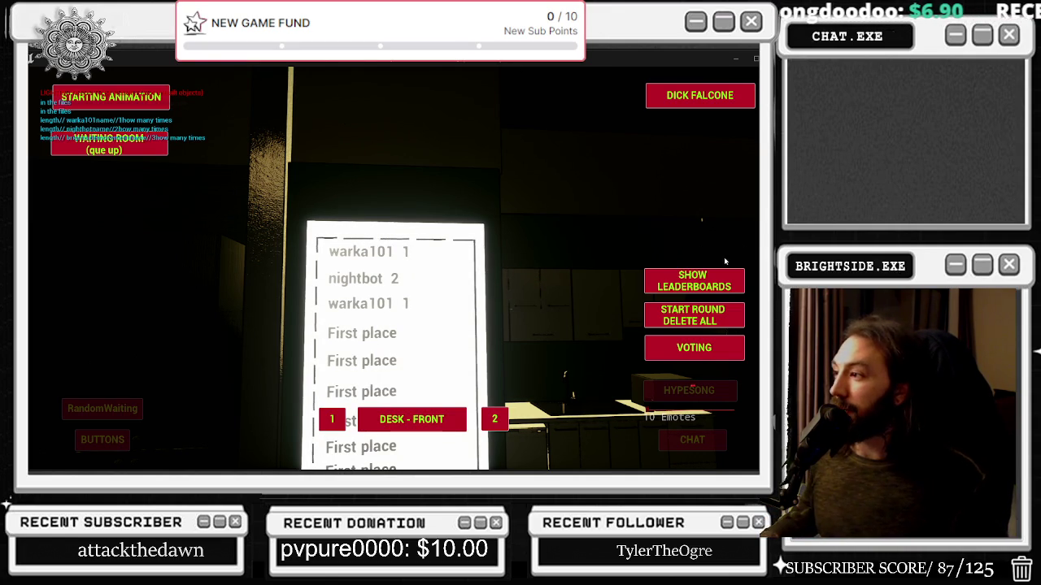
click(692, 294)
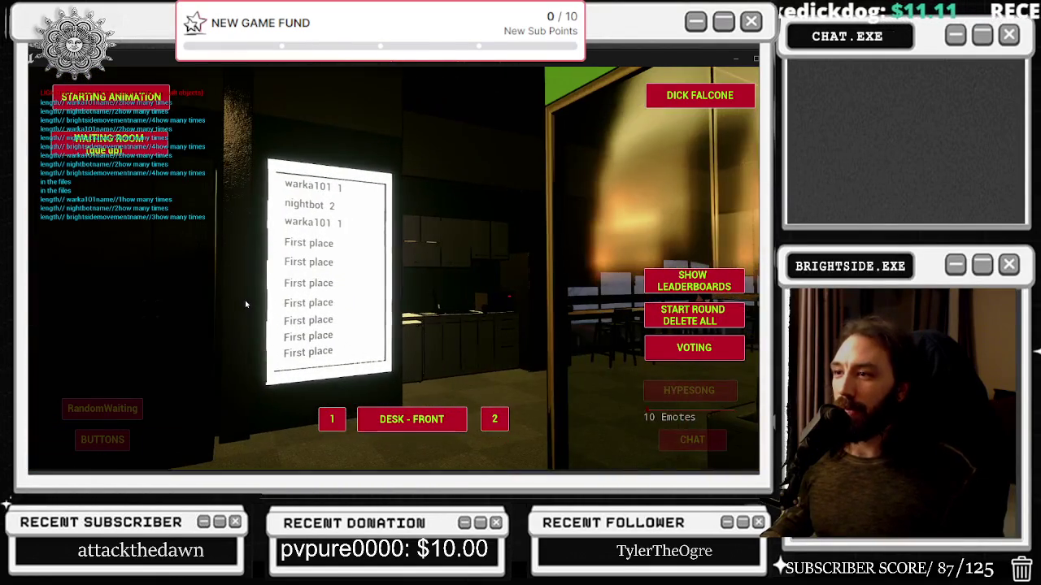
key(Escape)
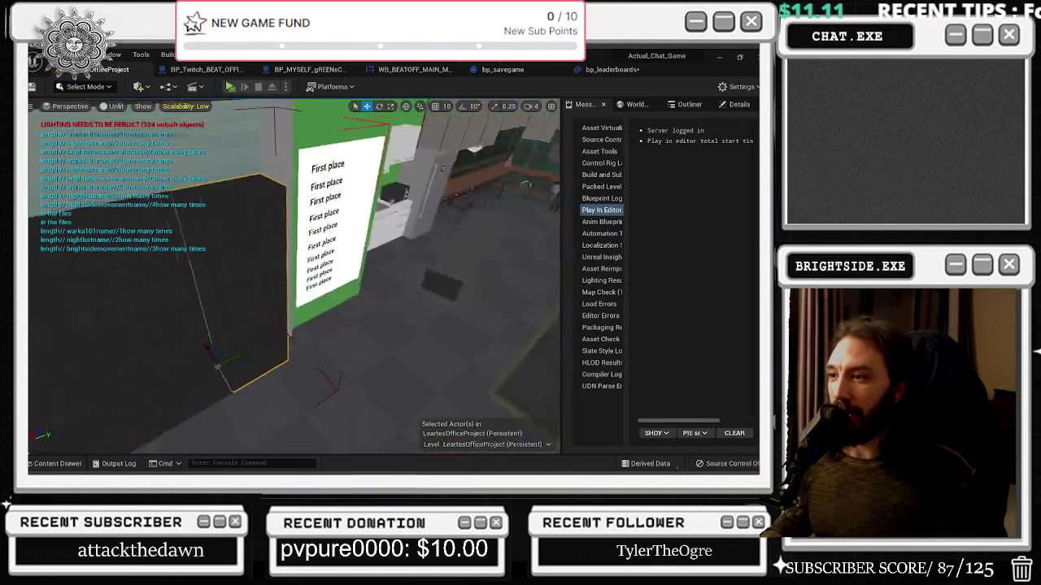
Step: Open the selected leaderboard actor's blueprint event graph with Ctrl+E
click(350, 221)
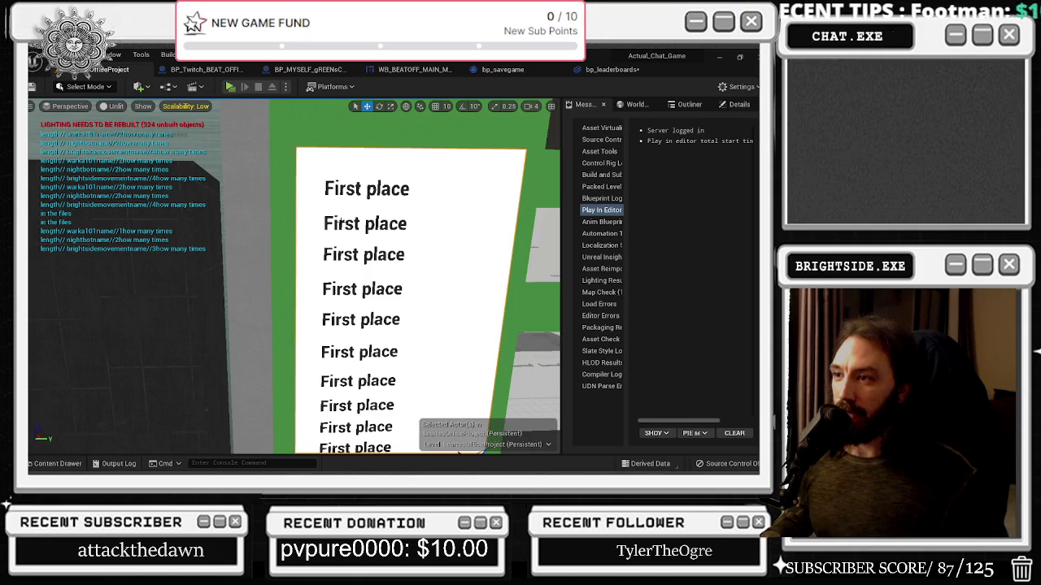
key(ctrl+e)
scroll(322, 275, up, 2)
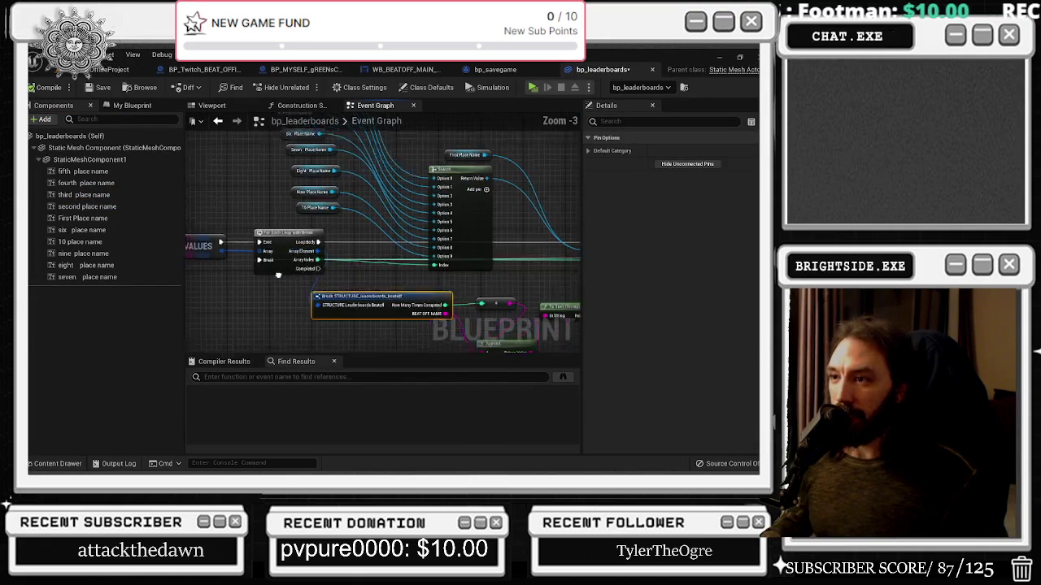
mouse_move(355, 240)
mouse_down()
mouse_move(339, 272)
mouse_move(312, 426)
mouse_up()
Step: Stack the First through Six Place Name getter nodes into an ordered column
click(274, 184)
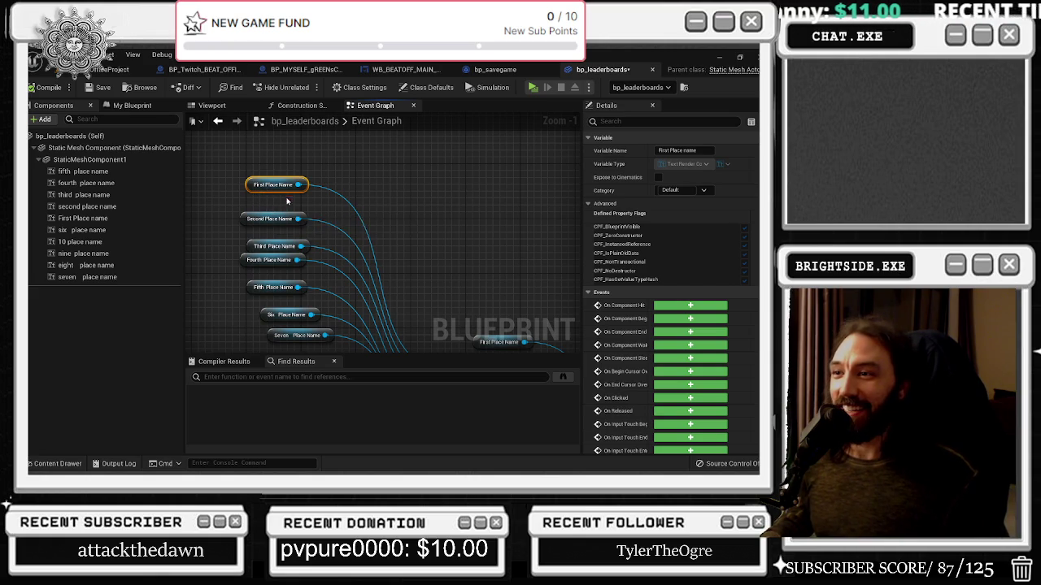
mouse_move(275, 184)
mouse_down()
mouse_move(387, 182)
mouse_move(337, 148)
mouse_move(336, 126)
mouse_move(330, 163)
mouse_up()
click(267, 172)
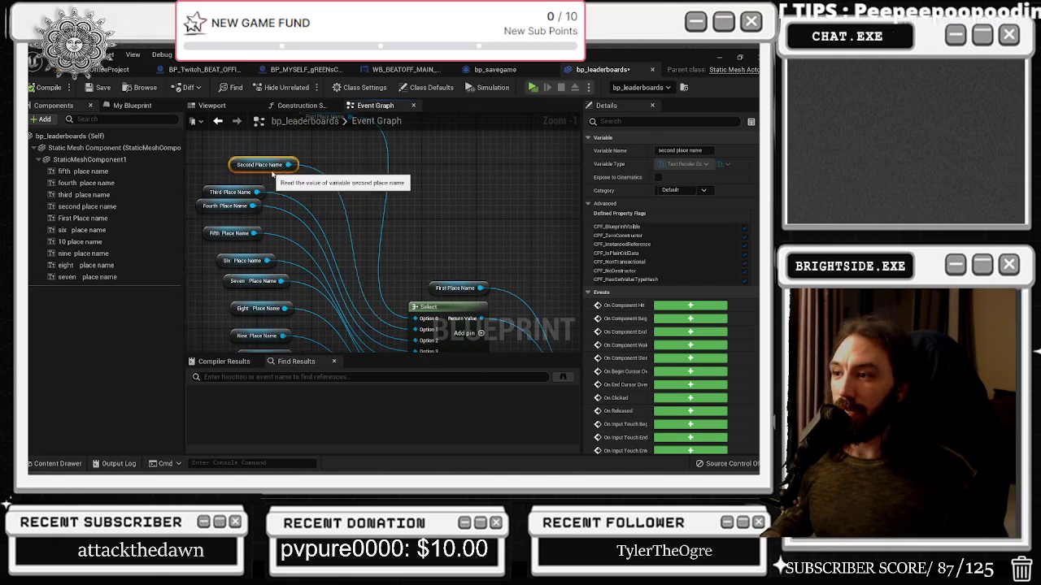
drag(266, 173, 297, 148)
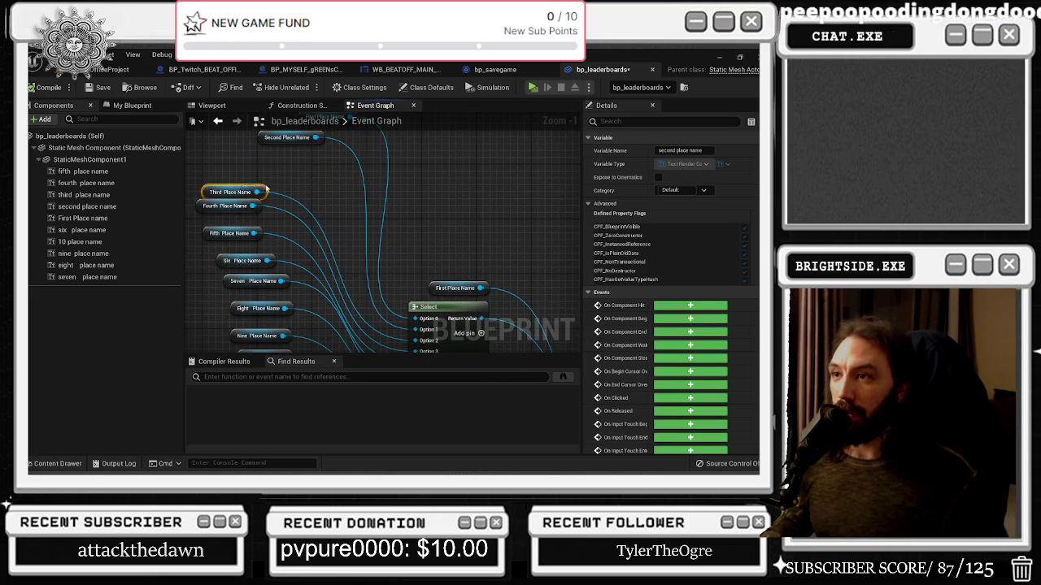
drag(255, 190, 318, 156)
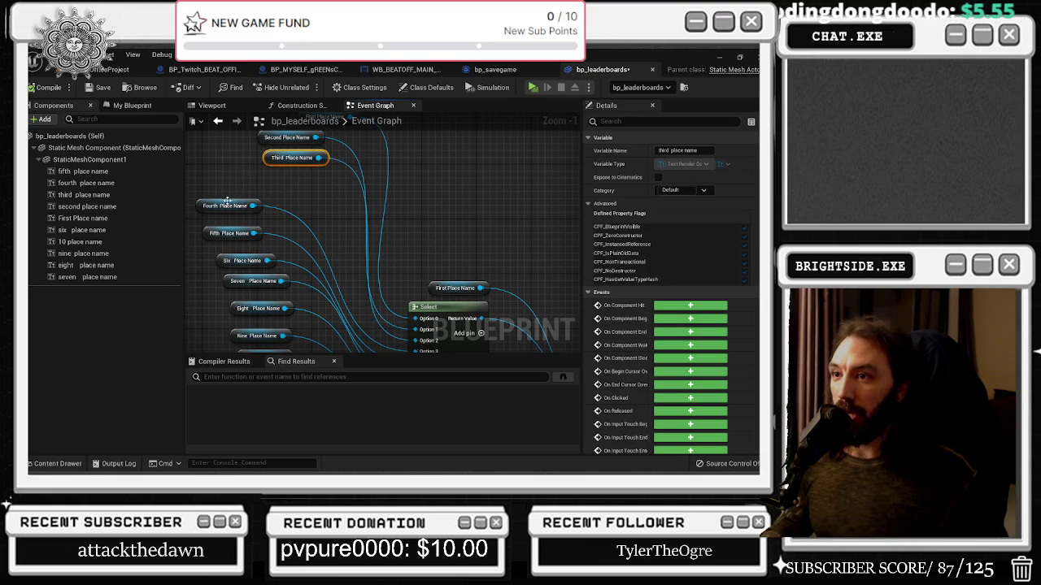
drag(229, 201, 291, 180)
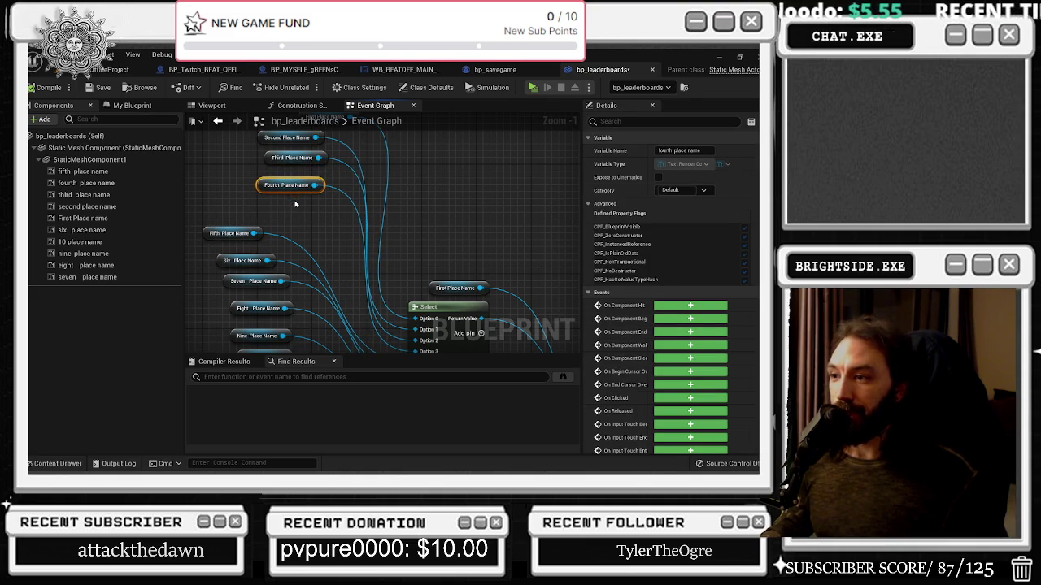
mouse_move(236, 234)
mouse_down()
mouse_move(274, 209)
mouse_move(297, 212)
mouse_up()
mouse_move(264, 258)
mouse_down()
mouse_move(299, 245)
mouse_move(286, 161)
mouse_up()
Step: Review the Select, For Each Loop, VALUES and BeginPlay nodes, then compile and save the leaderboard blueprint
drag(365, 187, 196, 116)
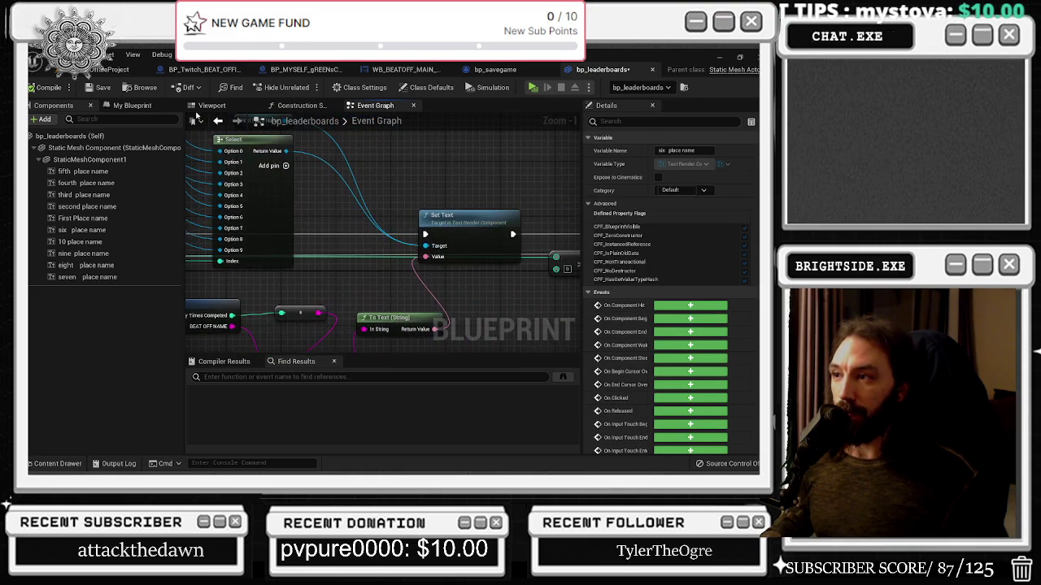
mouse_move(349, 147)
mouse_down()
mouse_move(488, 98)
mouse_move(308, 250)
mouse_up()
mouse_move(387, 238)
mouse_down()
mouse_move(369, 311)
mouse_move(342, 313)
mouse_move(455, 319)
mouse_up()
click(349, 269)
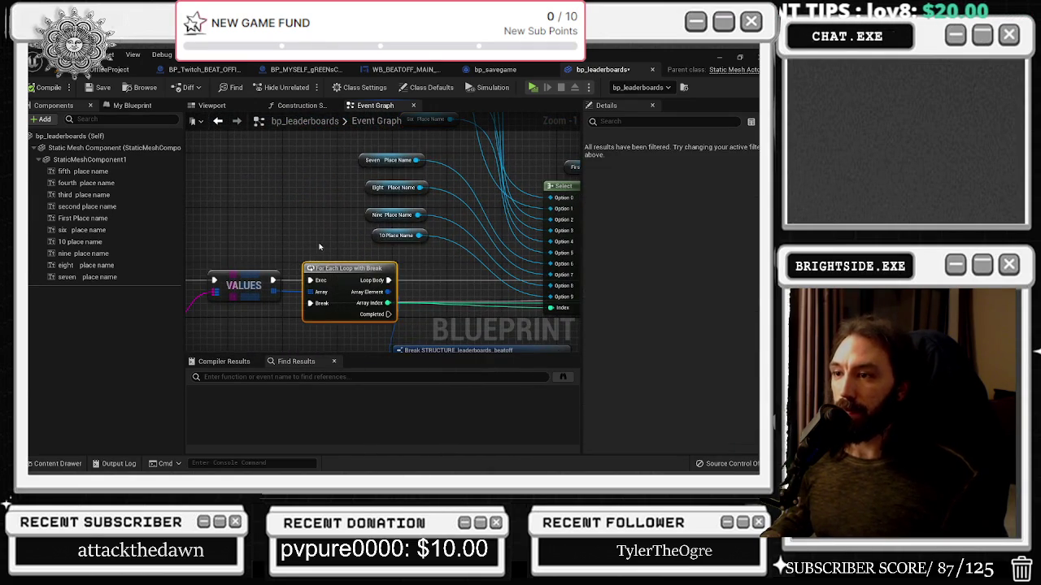
drag(338, 248, 474, 207)
mouse_move(411, 221)
mouse_down()
mouse_move(534, 211)
mouse_move(210, 229)
mouse_up()
mouse_move(316, 196)
mouse_down()
mouse_move(337, 219)
mouse_move(175, 269)
mouse_up()
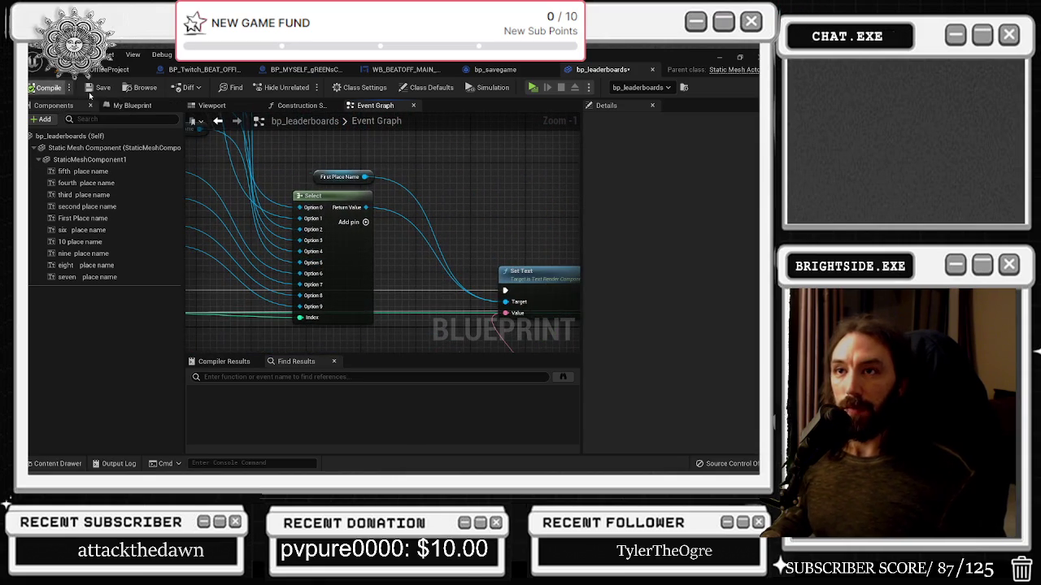
click(114, 69)
key(ctrl+s)
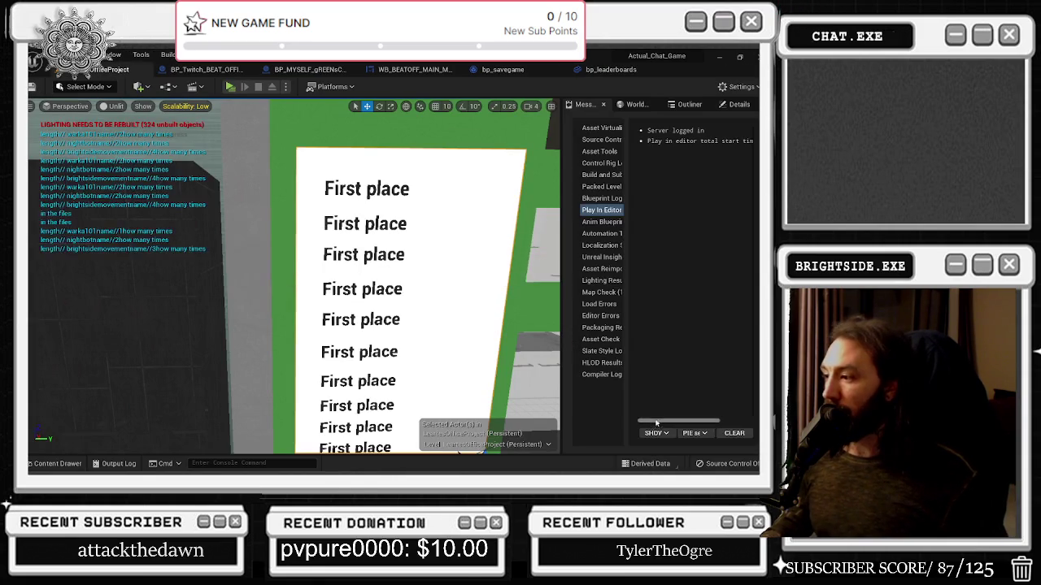
Step: Play the level, show the leaderboards in game, stop the session, and reopen bp_leaderboards
click(230, 87)
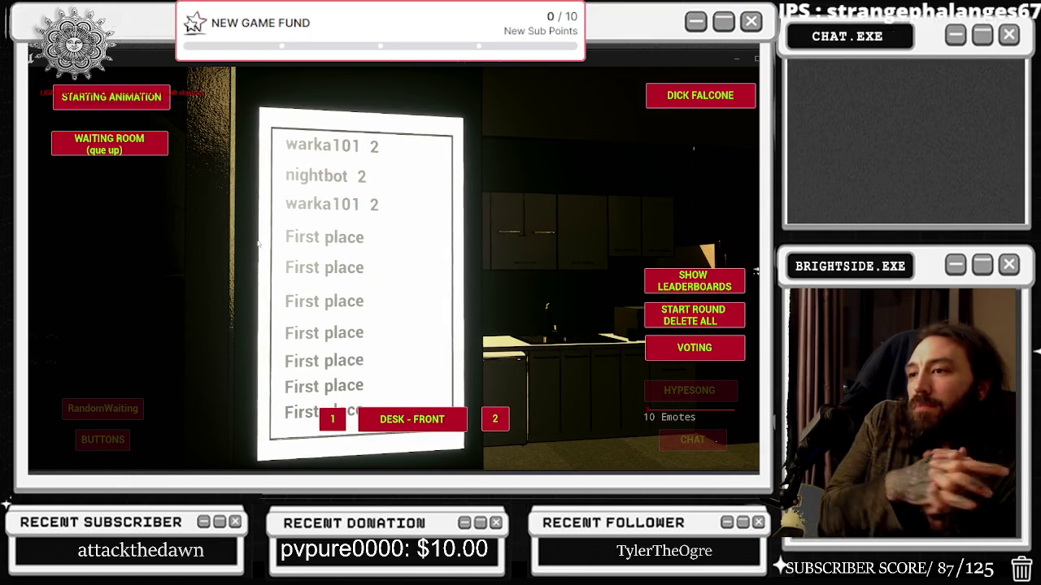
click(709, 289)
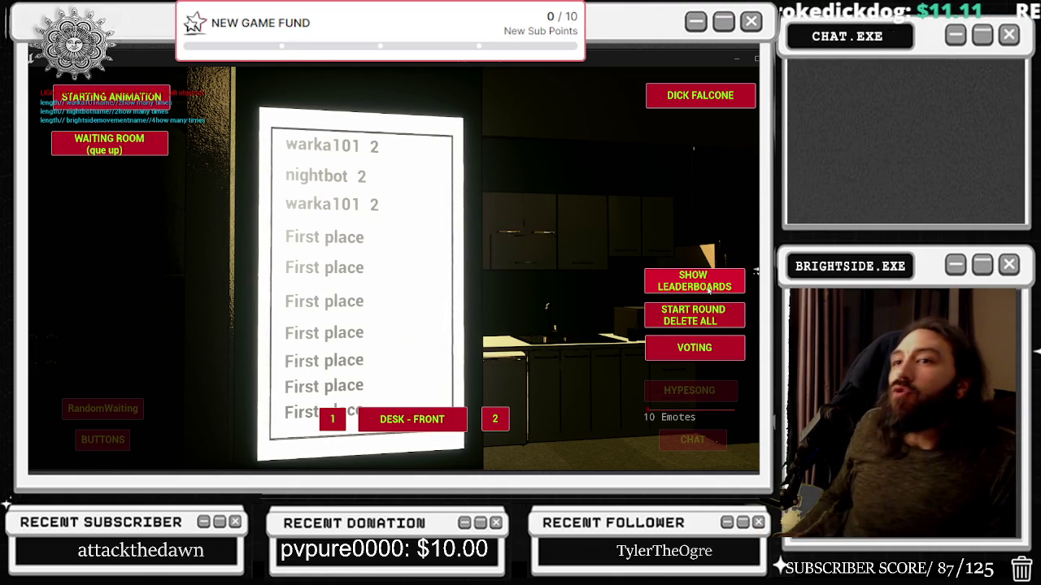
key(Escape)
click(616, 73)
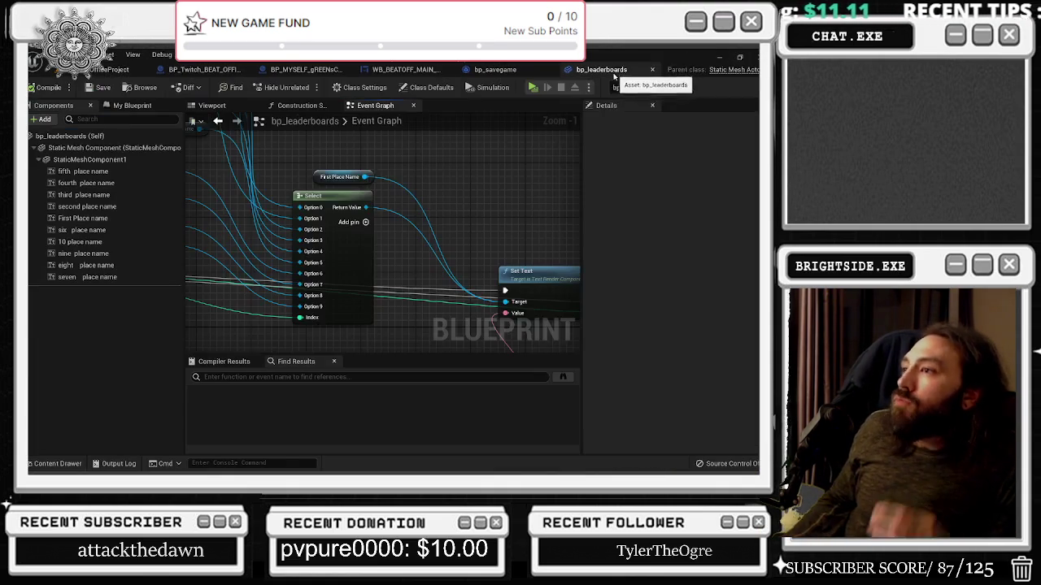
Step: Rearrange the First–Sixth Place Name getters, rewire one into the Select node's options, and return to the level
mouse_move(373, 191)
mouse_down()
mouse_move(493, 228)
mouse_move(376, 243)
mouse_move(342, 200)
mouse_up()
drag(321, 247, 335, 228)
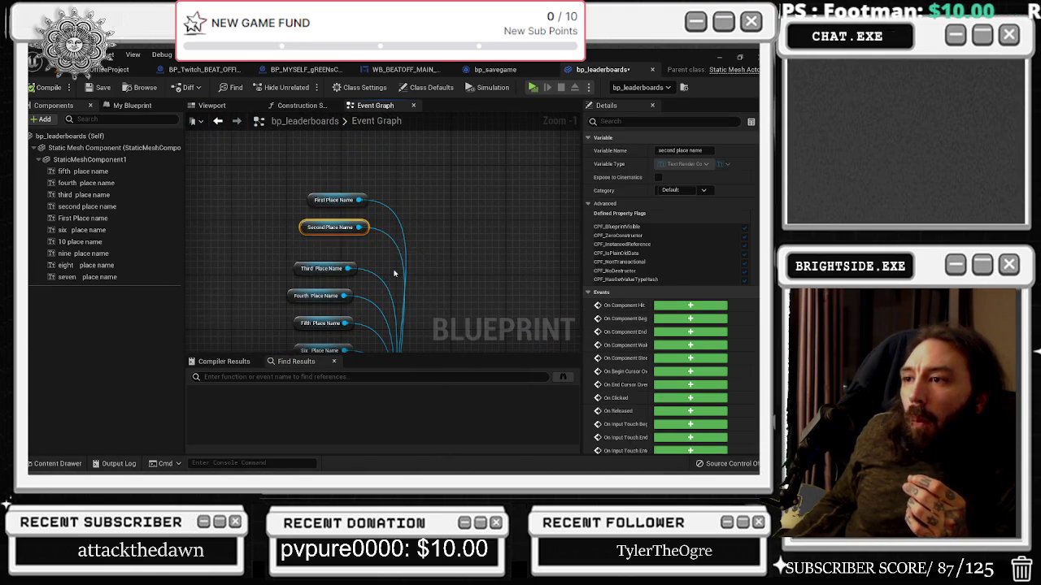
drag(391, 273, 391, 204)
mouse_move(423, 325)
mouse_down()
mouse_move(423, 179)
mouse_move(474, 211)
mouse_up()
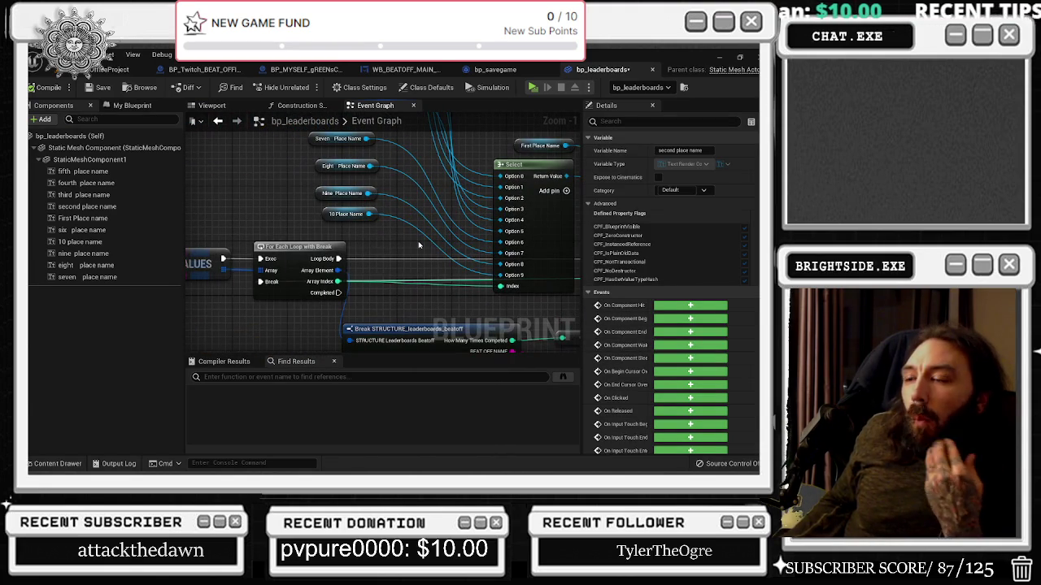
mouse_move(395, 271)
mouse_down()
mouse_move(345, 282)
mouse_move(362, 302)
mouse_move(359, 336)
mouse_up()
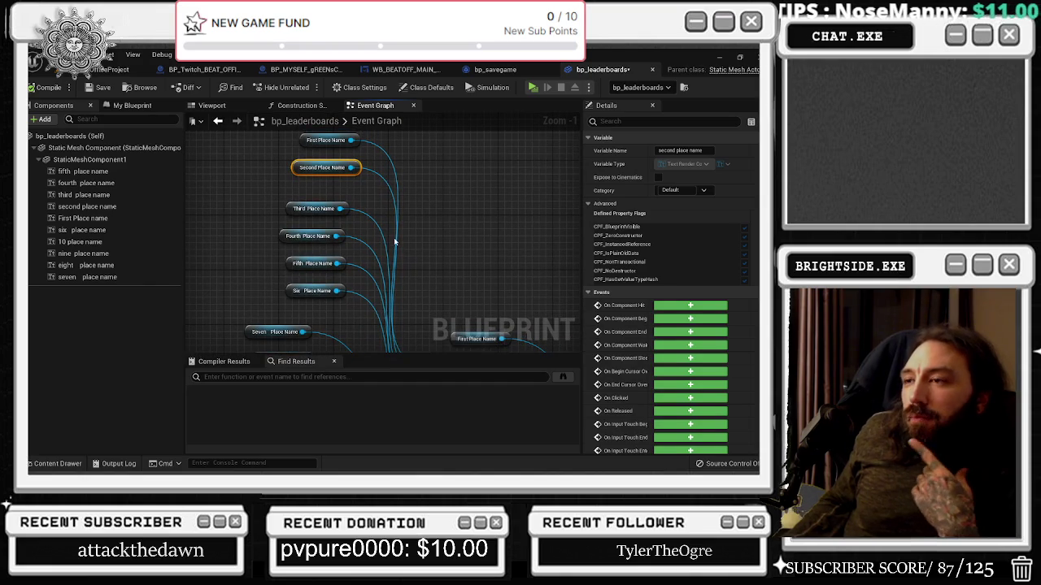
drag(386, 234, 309, 130)
mouse_move(368, 259)
mouse_down()
mouse_move(373, 251)
mouse_move(383, 290)
mouse_move(413, 205)
mouse_move(399, 267)
mouse_move(422, 241)
mouse_up()
drag(385, 282, 381, 267)
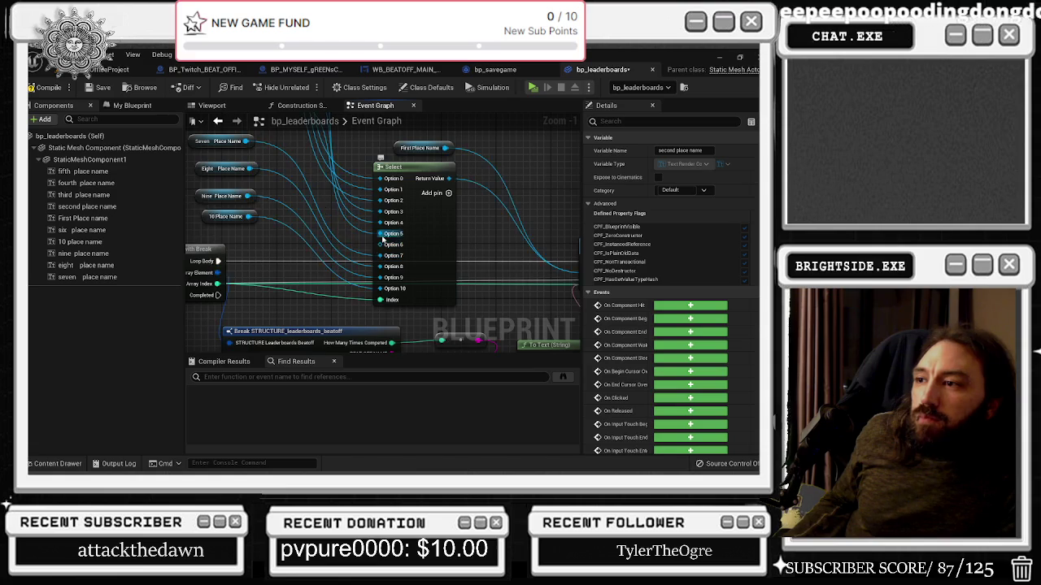
drag(381, 226, 381, 233)
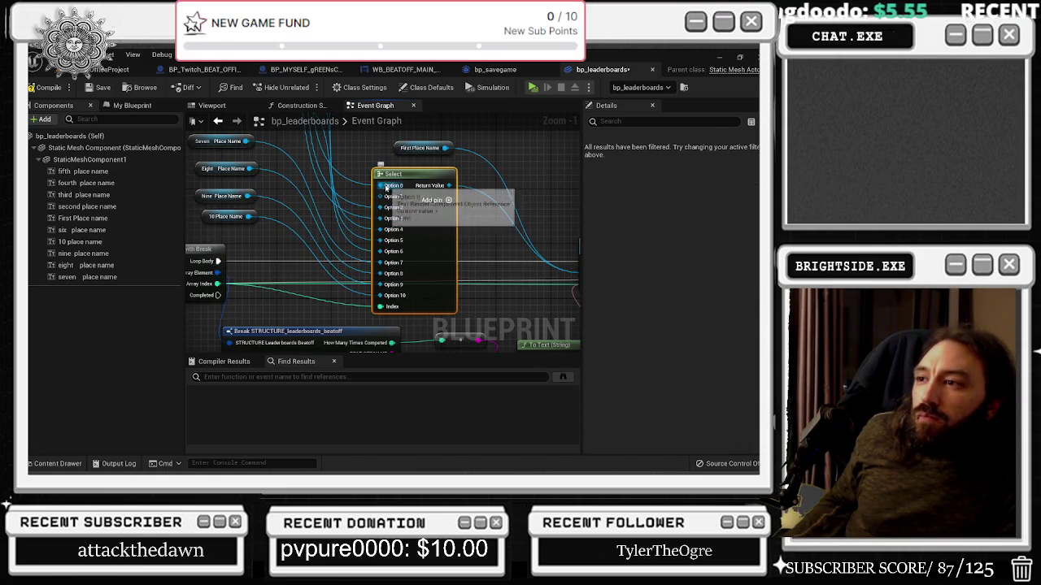
click(375, 154)
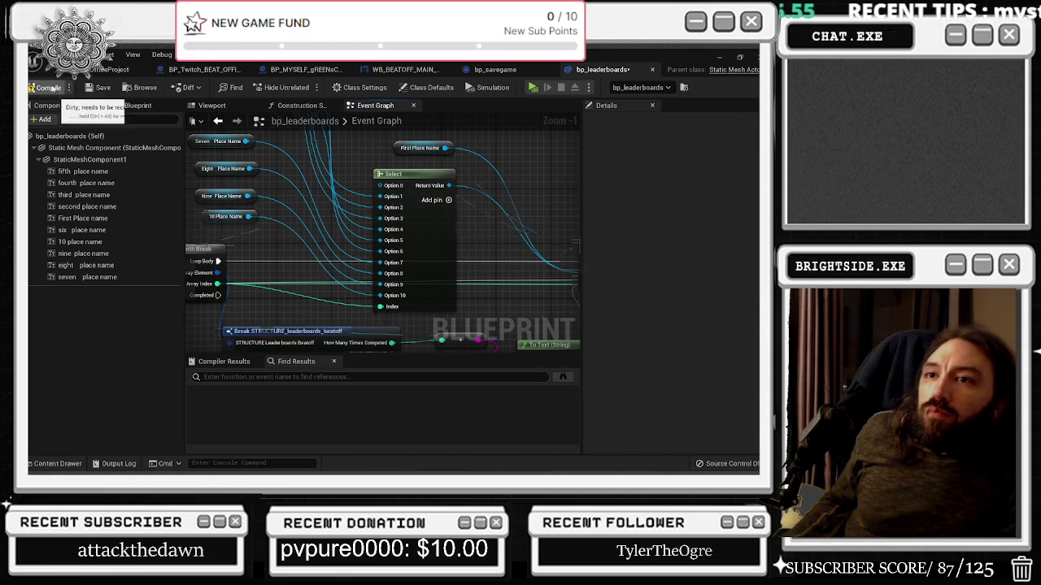
click(106, 69)
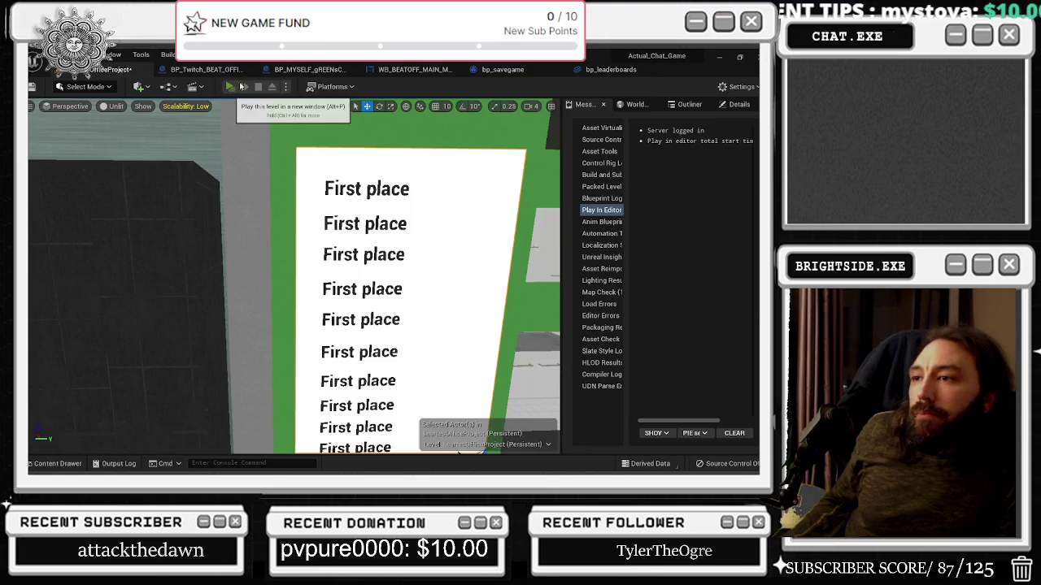
Step: Play the level, see the leaderboard rows still wrong with errors, then return to the bp_leaderboards graph
click(231, 88)
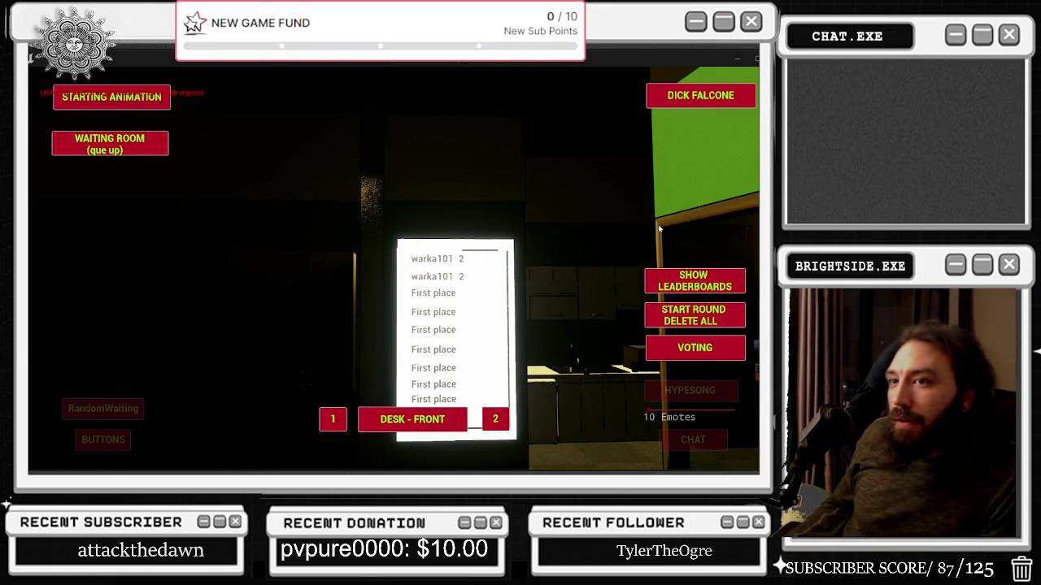
key(Escape)
click(610, 69)
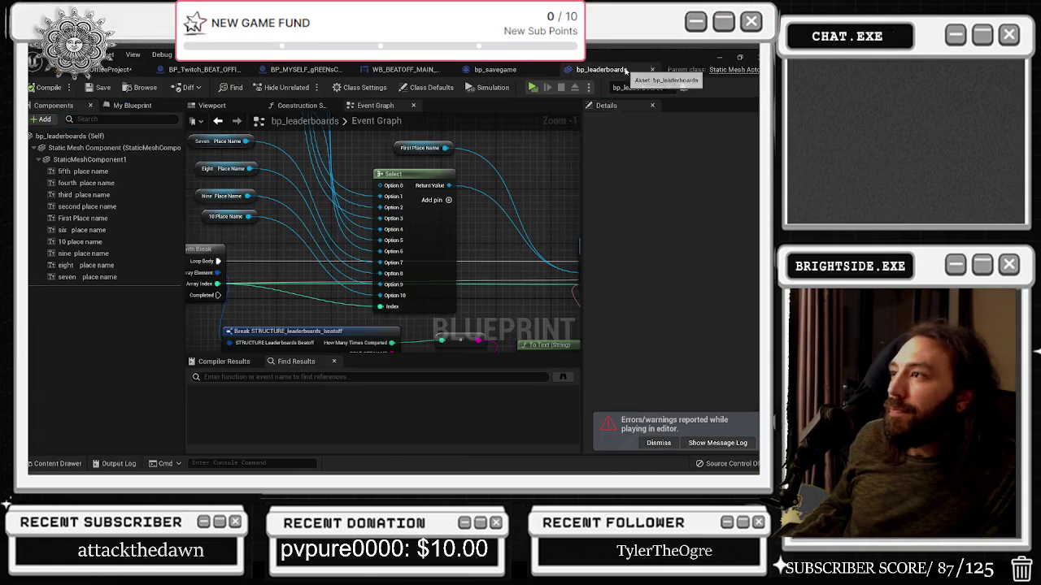
Step: Undo the broken wire, the Select node move and the added Option 10 pin
key(ctrl+z)
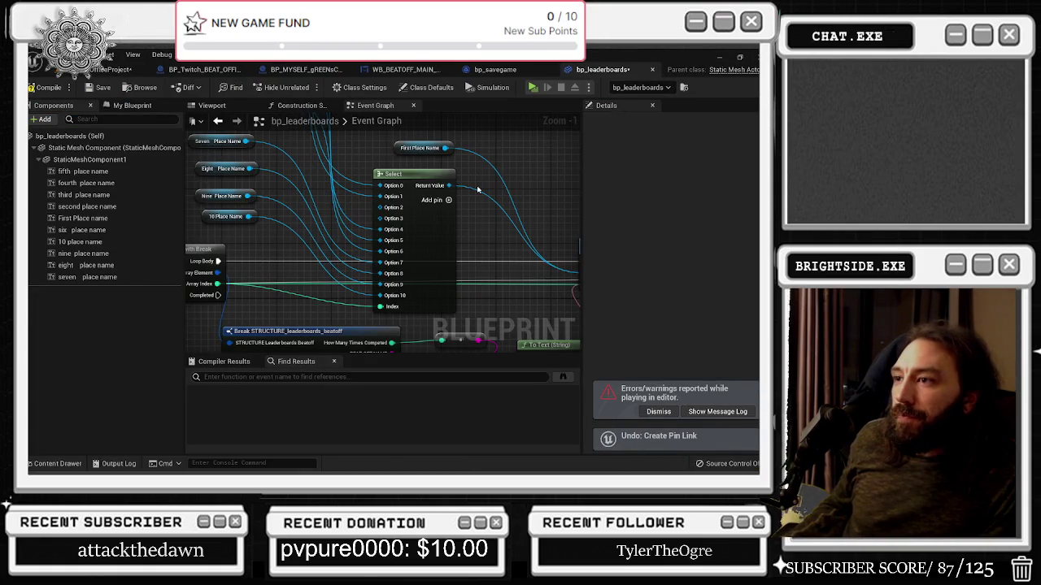
key(ctrl+z)
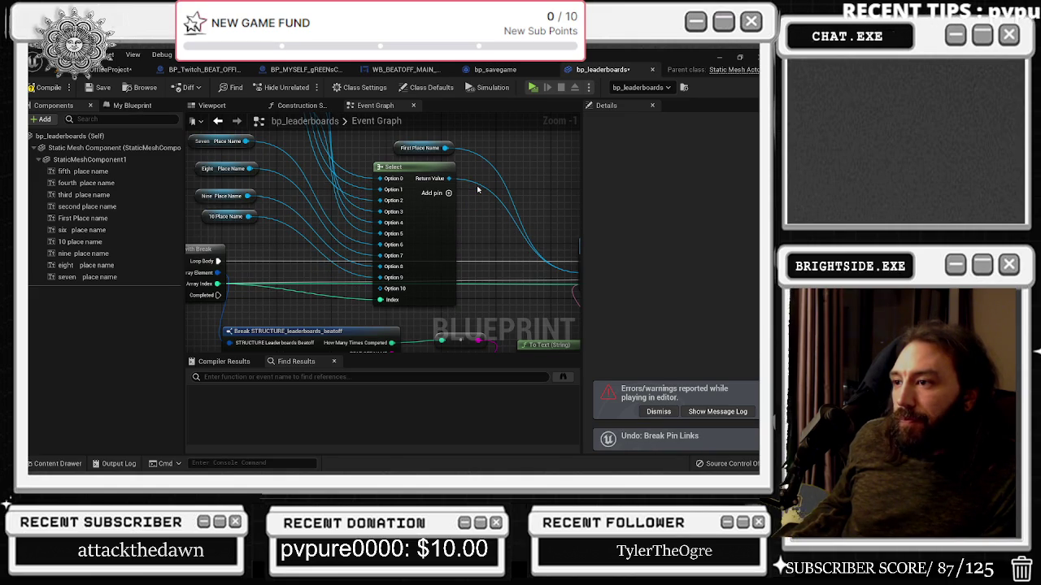
key(ctrl+z)
Step: Review the wiring across For Each Loop, Delay, place-name getters and Set Text, then return to the level
drag(493, 204, 577, 218)
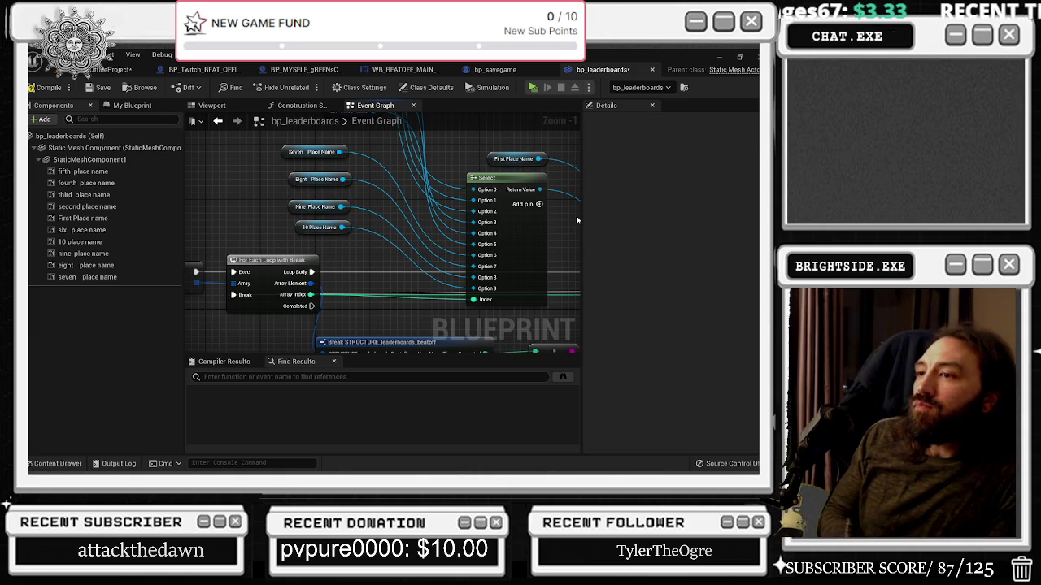
drag(343, 297, 495, 269)
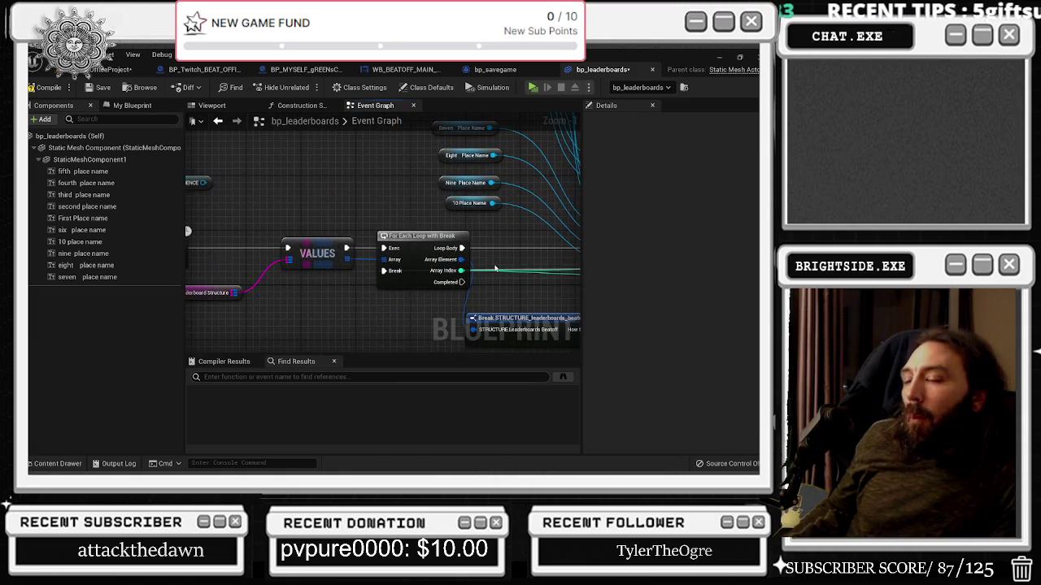
mouse_move(349, 284)
mouse_down()
mouse_move(354, 293)
mouse_move(444, 293)
mouse_move(548, 268)
mouse_move(271, 257)
mouse_move(260, 276)
mouse_move(192, 298)
mouse_up()
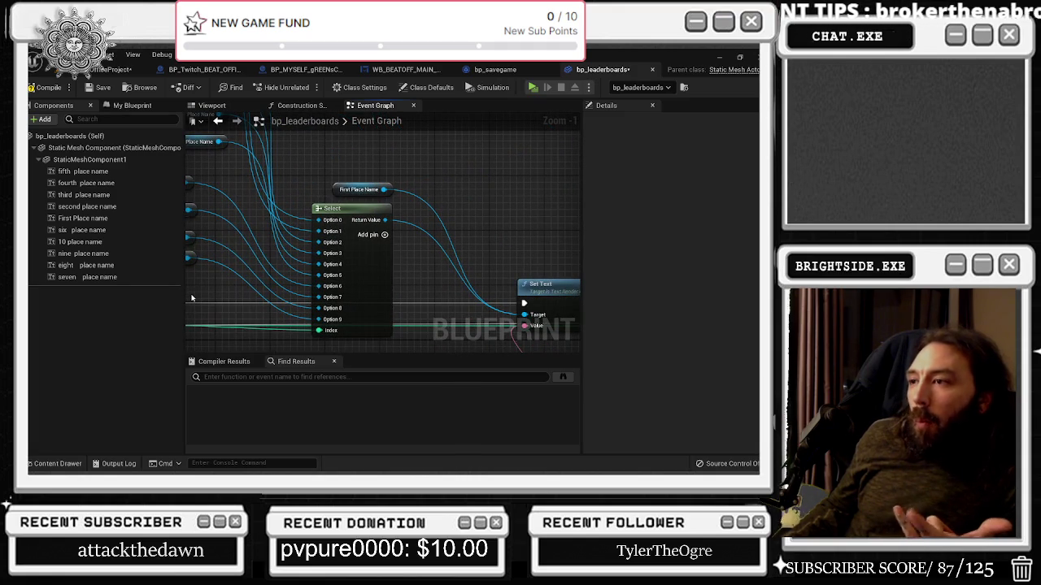
mouse_move(306, 234)
mouse_down()
mouse_move(261, 212)
mouse_move(381, 306)
mouse_move(492, 263)
mouse_move(415, 284)
mouse_up()
drag(369, 245, 357, 185)
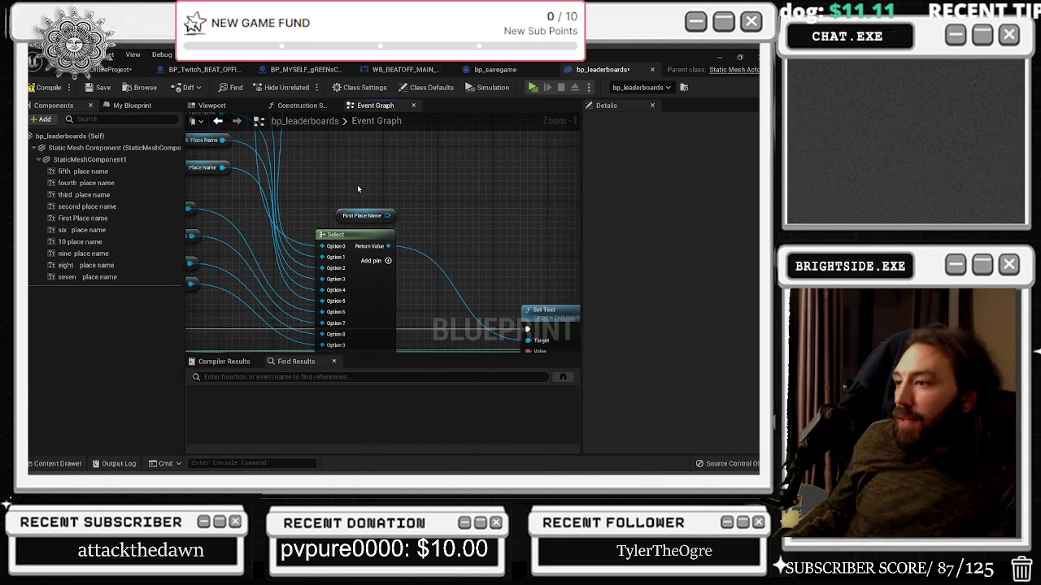
click(110, 70)
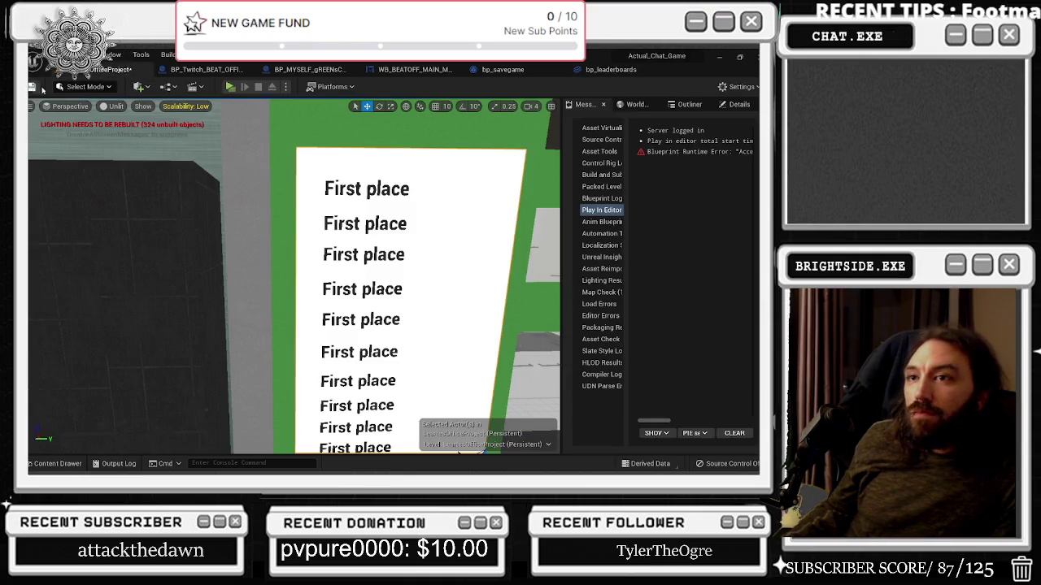
click(228, 87)
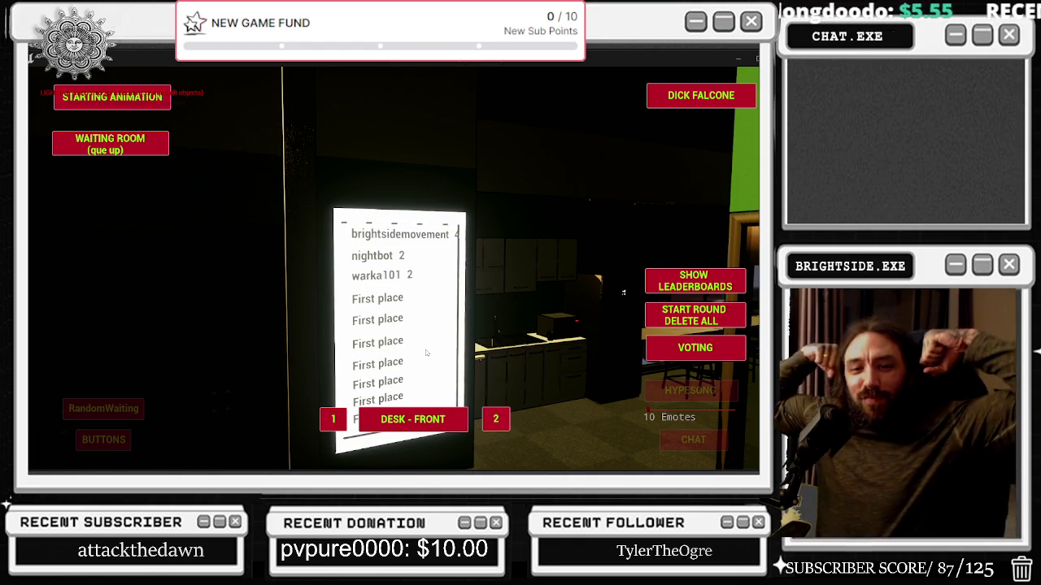
drag(409, 369, 331, 380)
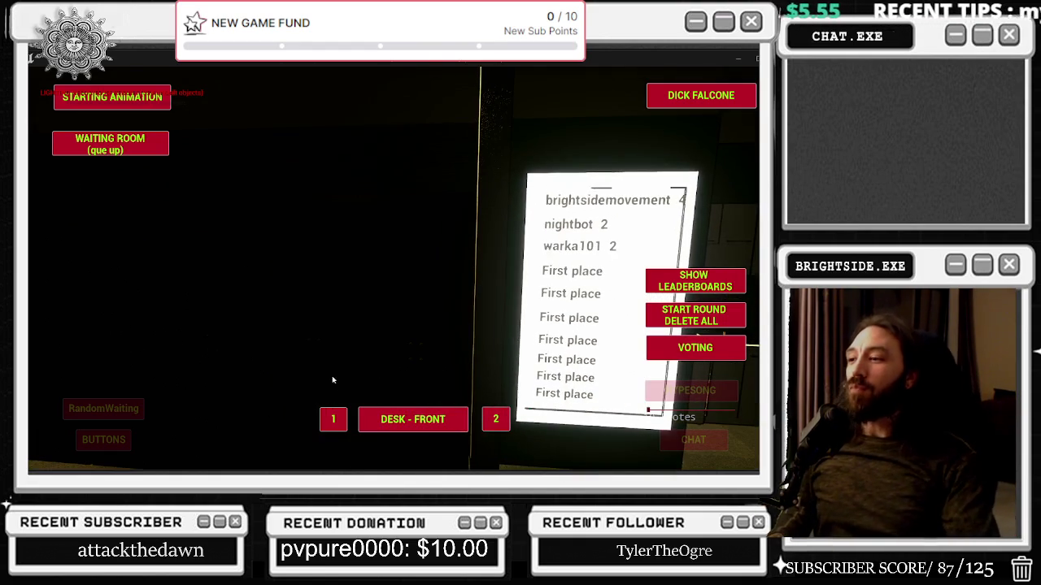
key(Escape)
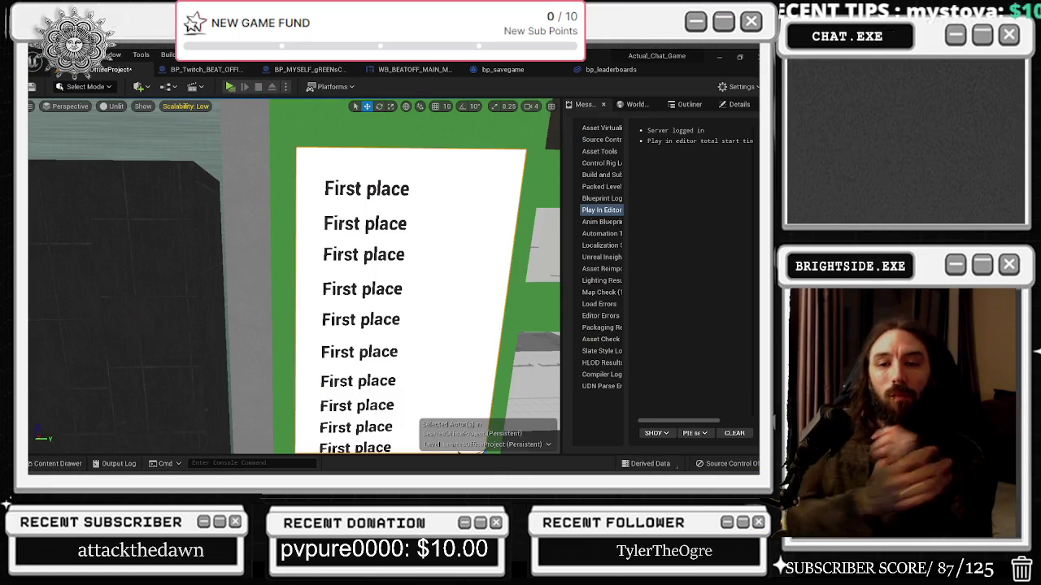
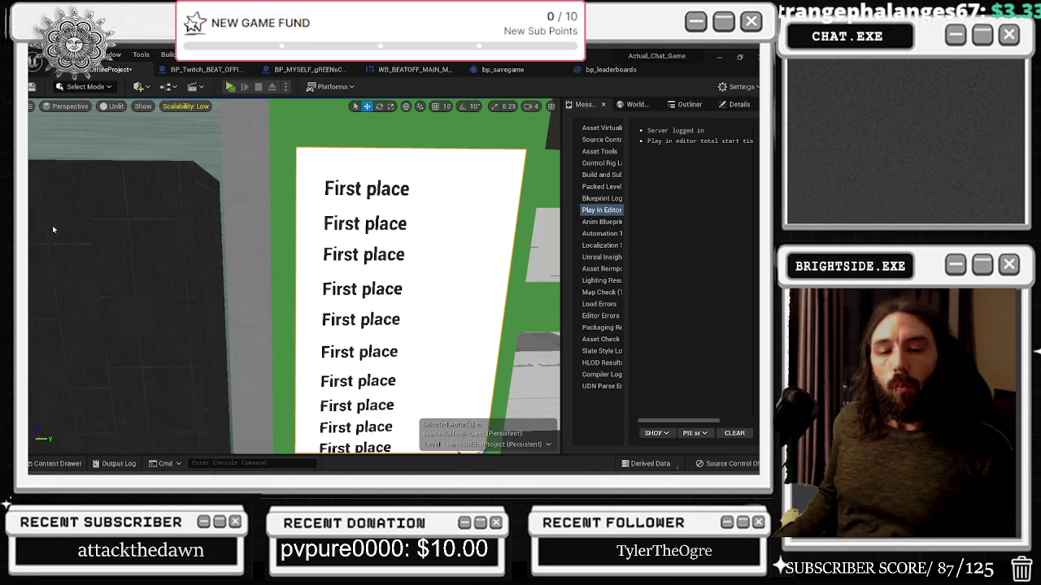
Step: Look around the First place board, select the GirthGang sign, and fly toward the kitchen
key(alt+Tab)
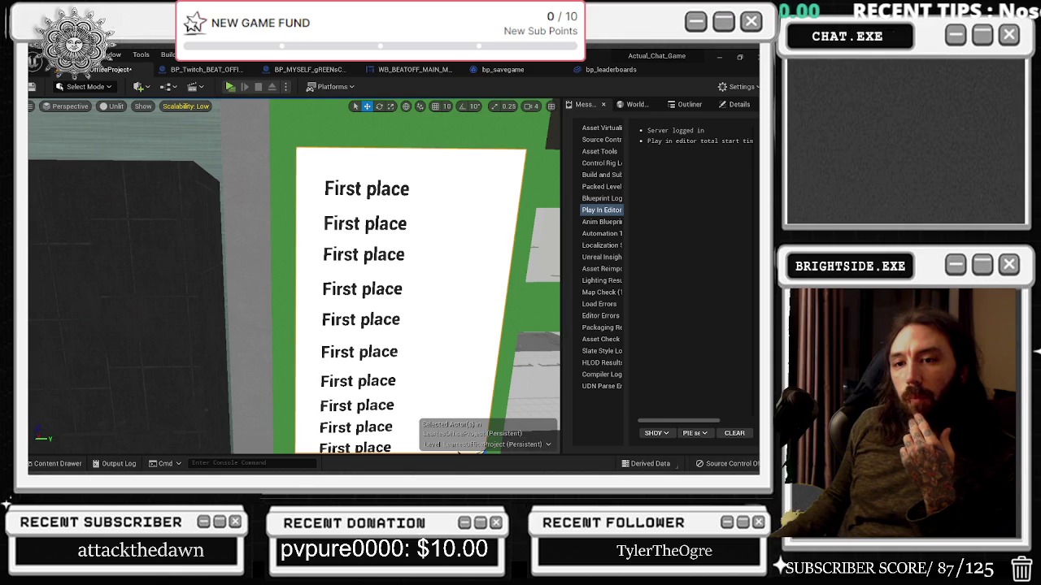
drag(361, 366, 361, 365)
drag(303, 291, 302, 291)
click(297, 284)
mouse_move(307, 365)
mouse_down()
mouse_move(140, 404)
mouse_move(440, 166)
mouse_up()
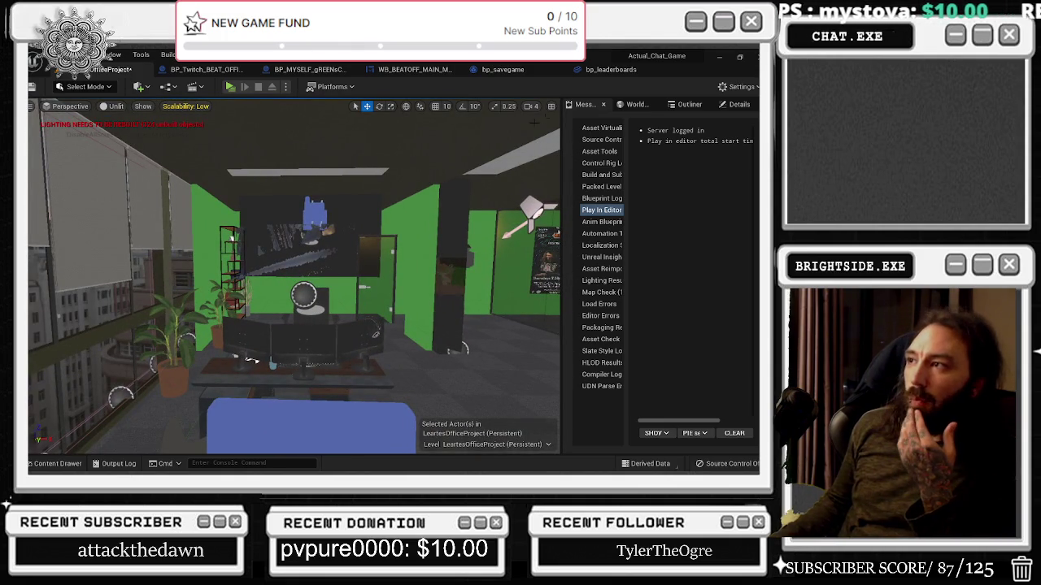
Step: Check the BP_MYSELF_gREENsCREENED and WB_BEATOFF_MAIN_MENU graphs, then view the BP_Twitch_BEAT_OFFICES Event Graph
click(333, 70)
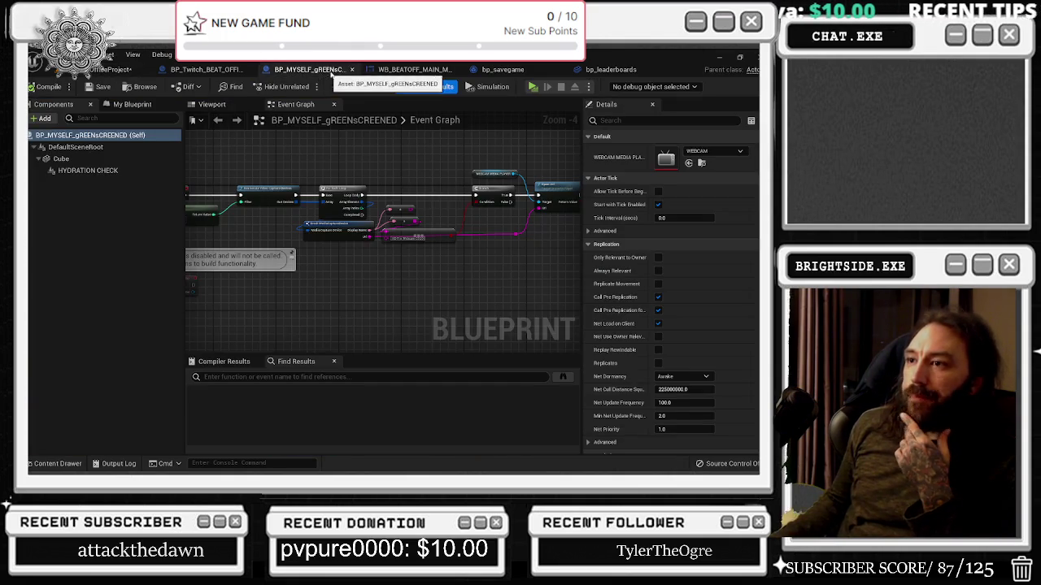
click(371, 70)
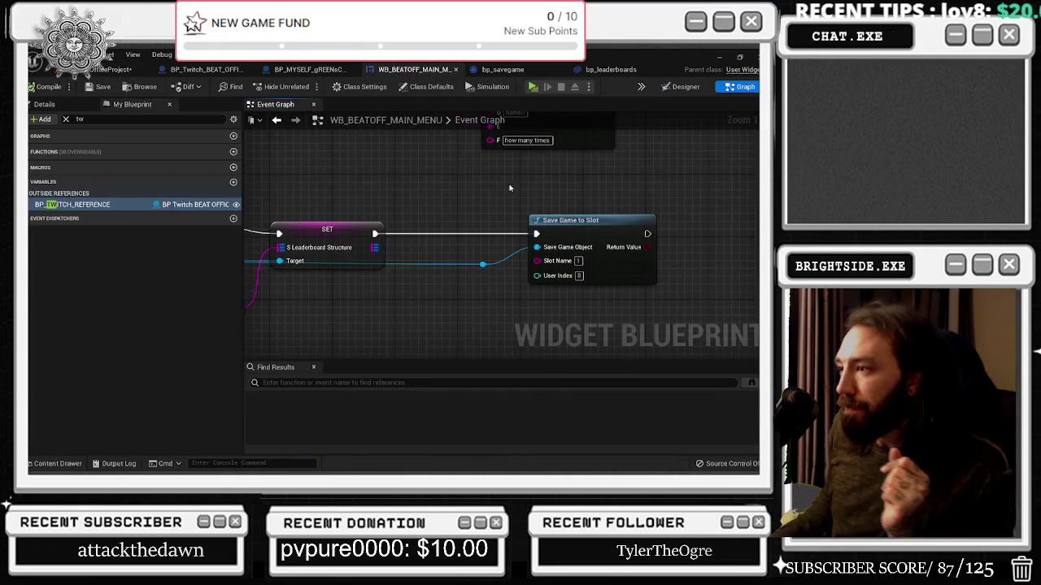
scroll(535, 189, down, 5)
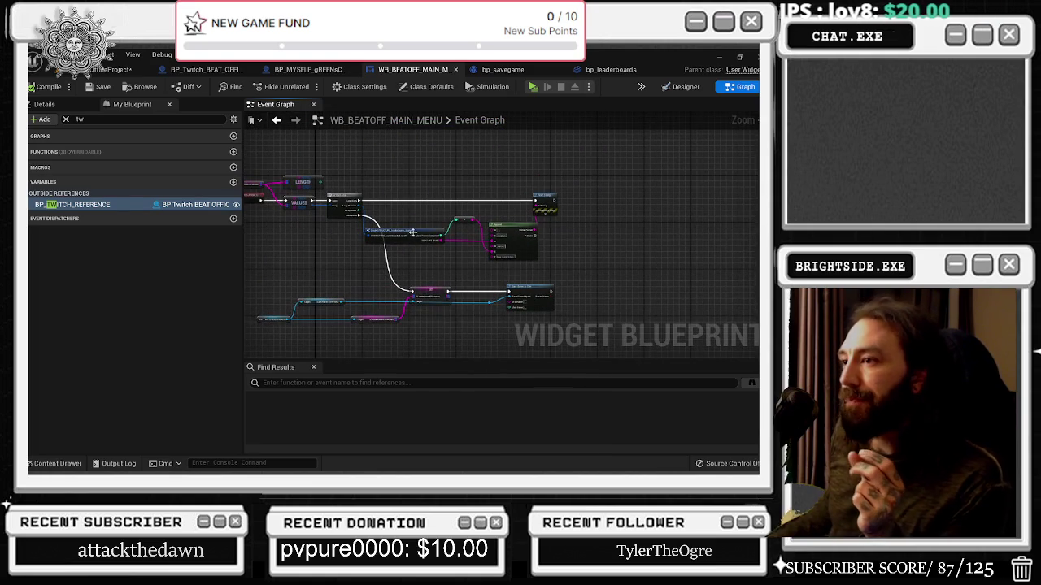
click(206, 69)
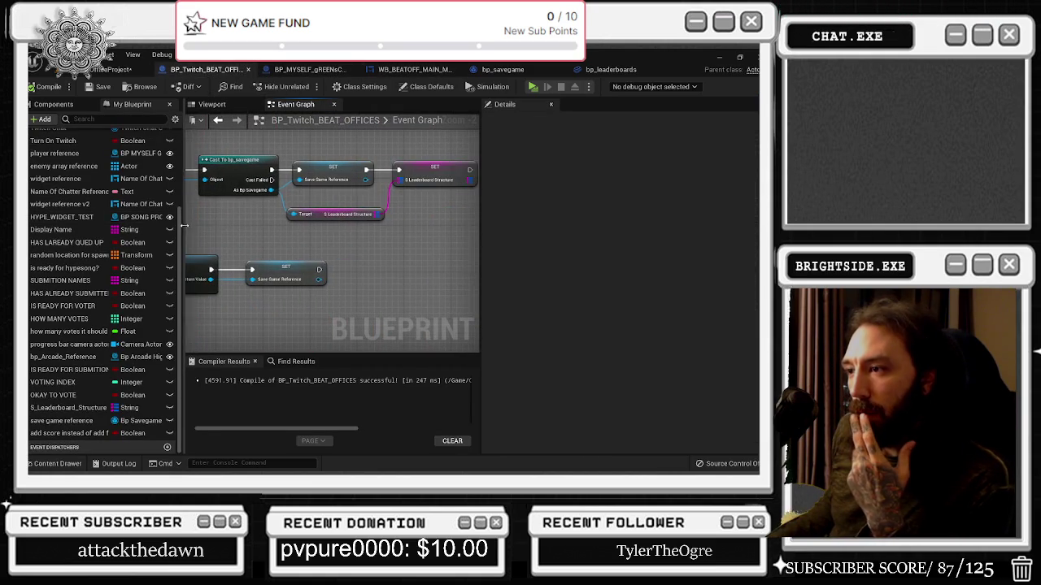
Step: Wire Send Twitch Message's execution output into the ADDUNIQUE node
scroll(457, 261, down, 5)
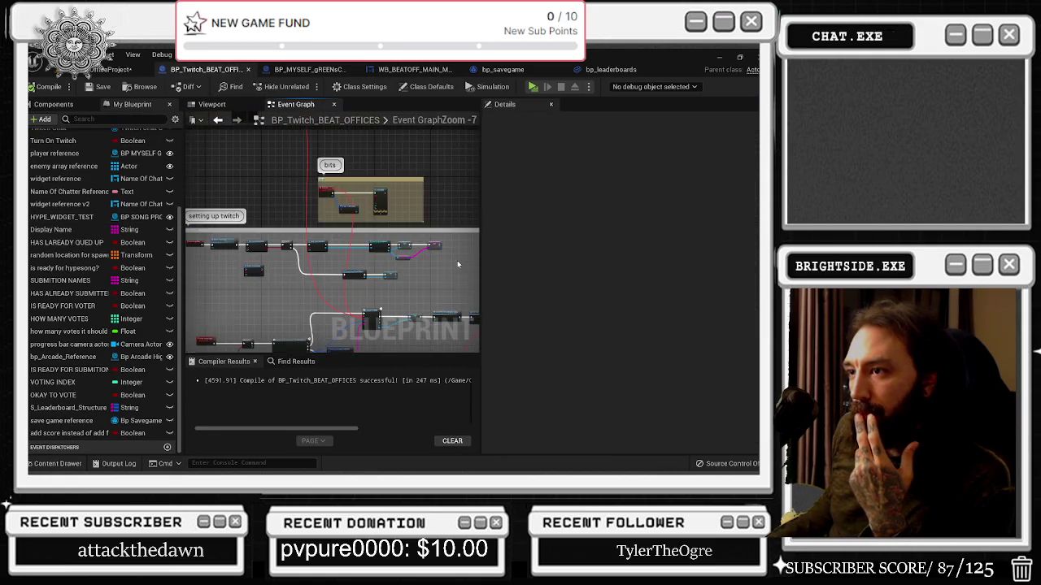
scroll(306, 217, up, 2)
scroll(280, 196, down, 2)
scroll(280, 195, down, 5)
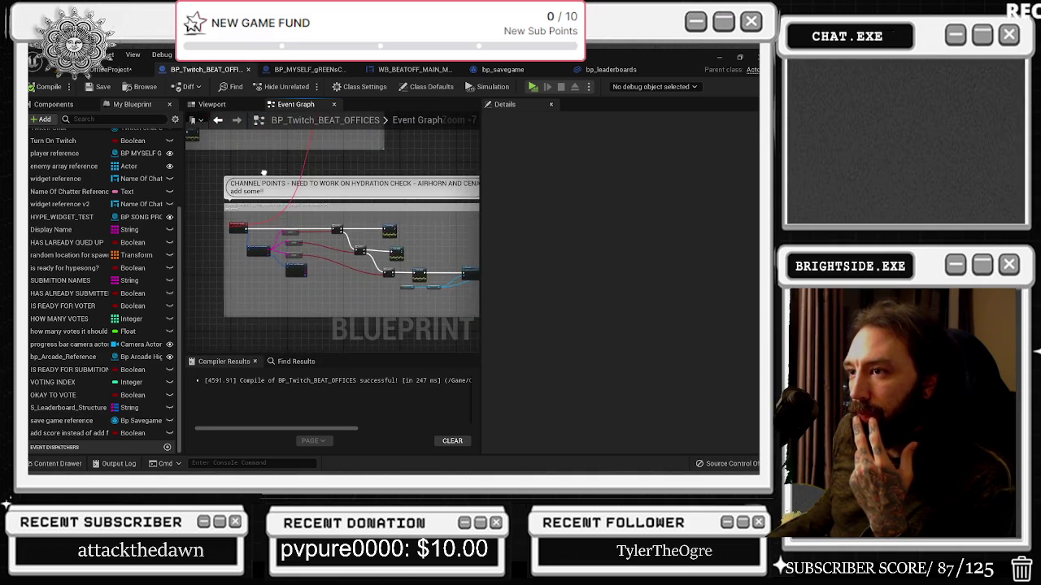
scroll(378, 221, up, 4)
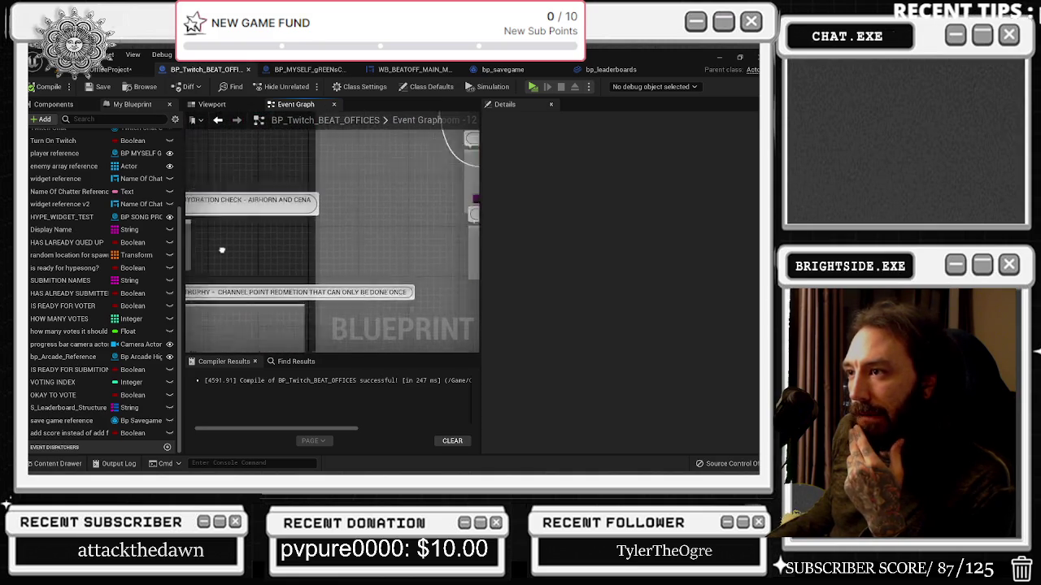
scroll(302, 257, up, 10)
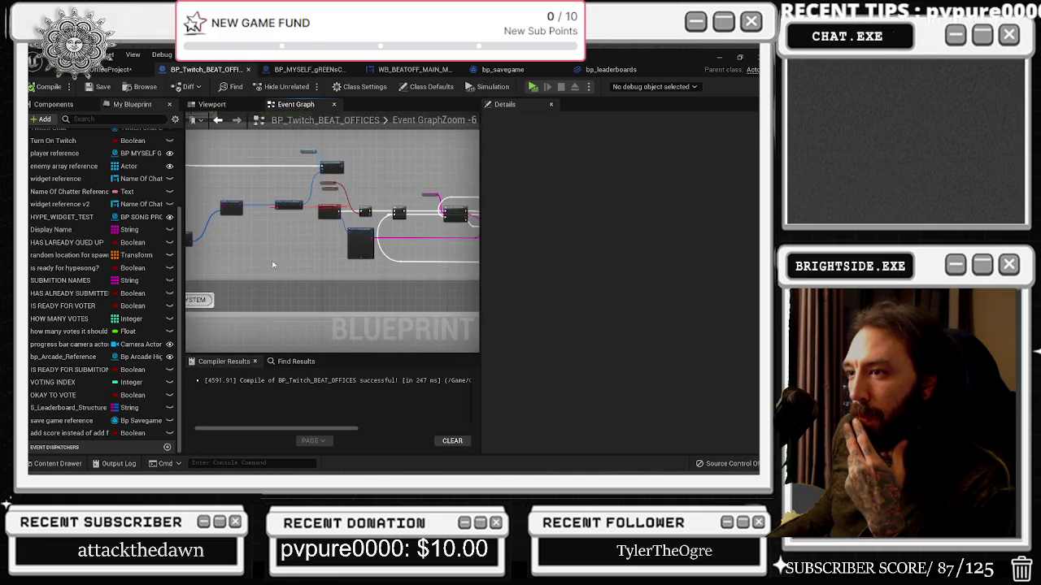
scroll(283, 229, down, 3)
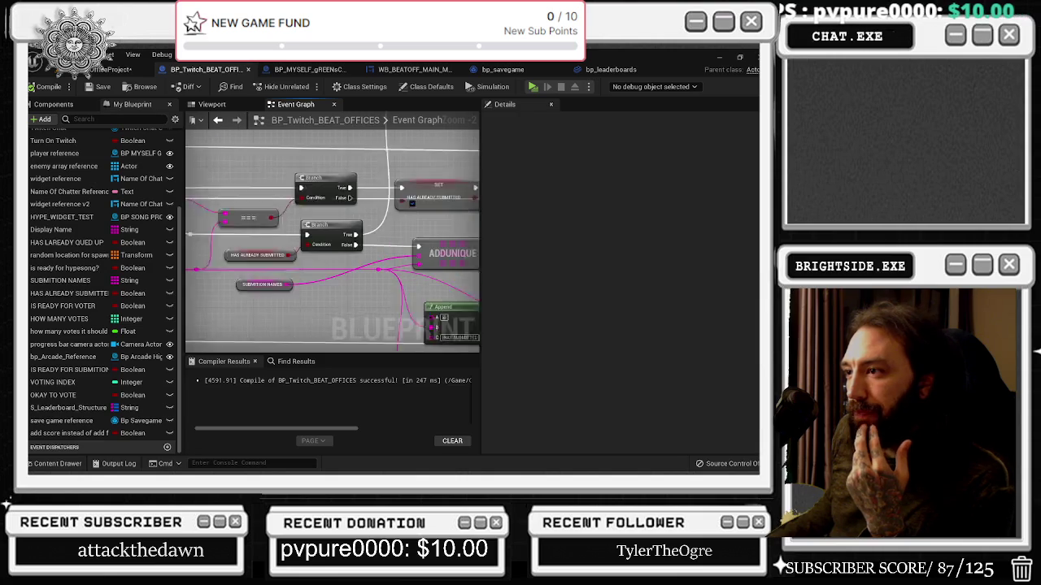
scroll(283, 228, up, 3)
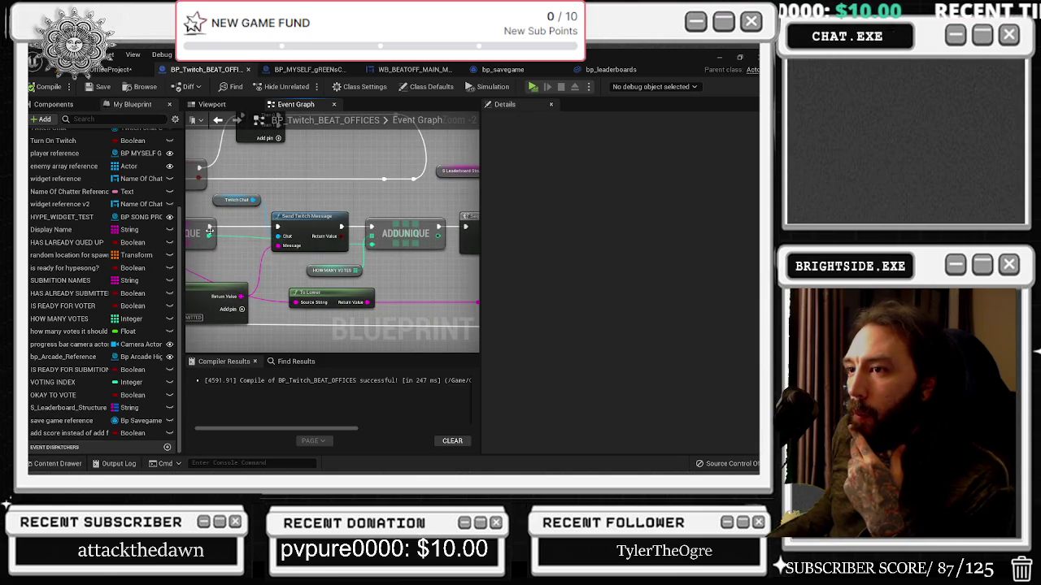
drag(283, 228, 371, 227)
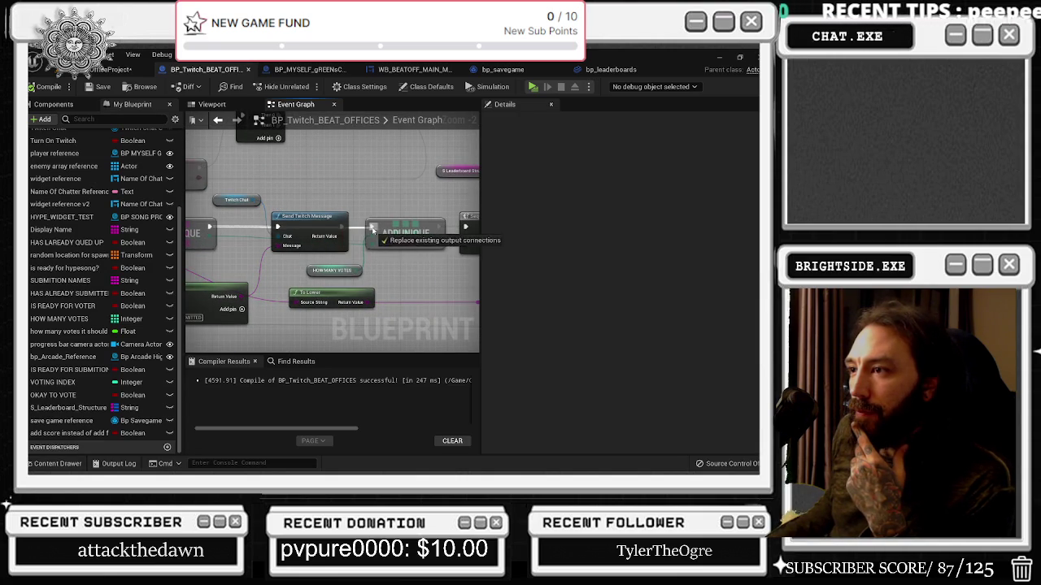
Step: Select Twitch Chat, Append and Send Twitch Message together and nudge them right and down
scroll(366, 231, down, 1)
drag(269, 196, 305, 290)
mouse_move(305, 205)
mouse_down()
mouse_move(314, 278)
mouse_move(319, 237)
mouse_move(332, 258)
mouse_move(340, 335)
mouse_up()
scroll(339, 335, down, 2)
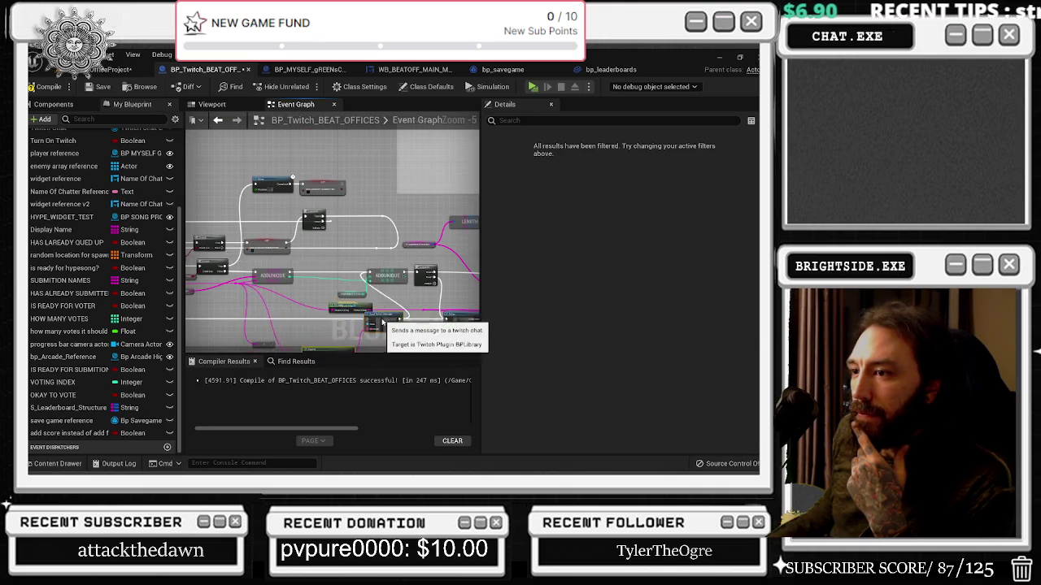
scroll(406, 325, down, 2)
scroll(430, 318, up, 4)
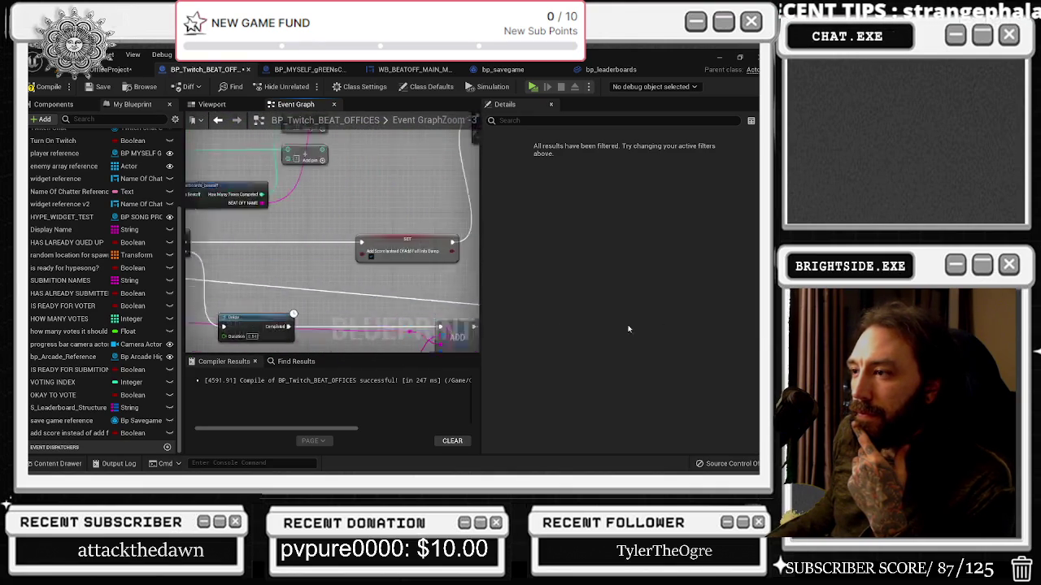
scroll(417, 218, down, 2)
scroll(439, 278, up, 2)
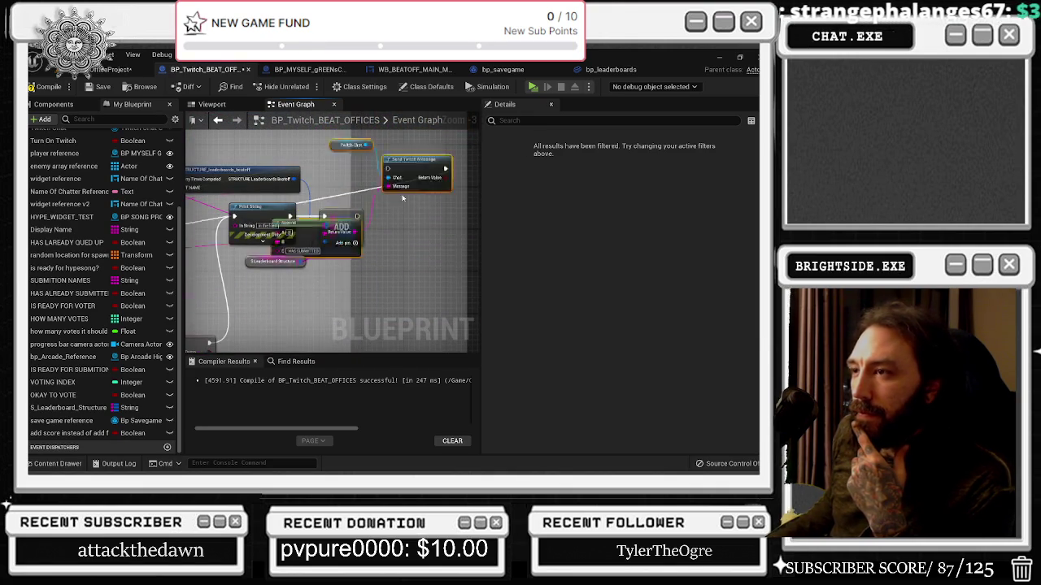
mouse_move(439, 278)
mouse_down()
mouse_move(453, 280)
mouse_move(453, 270)
mouse_up()
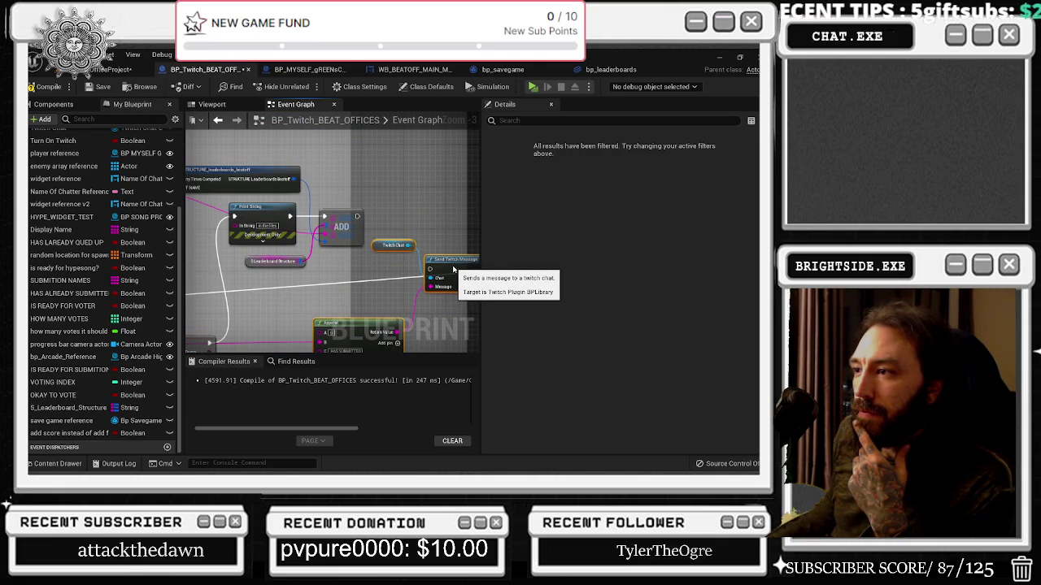
Step: Pan the graph to bring the Print String and ADD nodes into view
drag(453, 268, 308, 278)
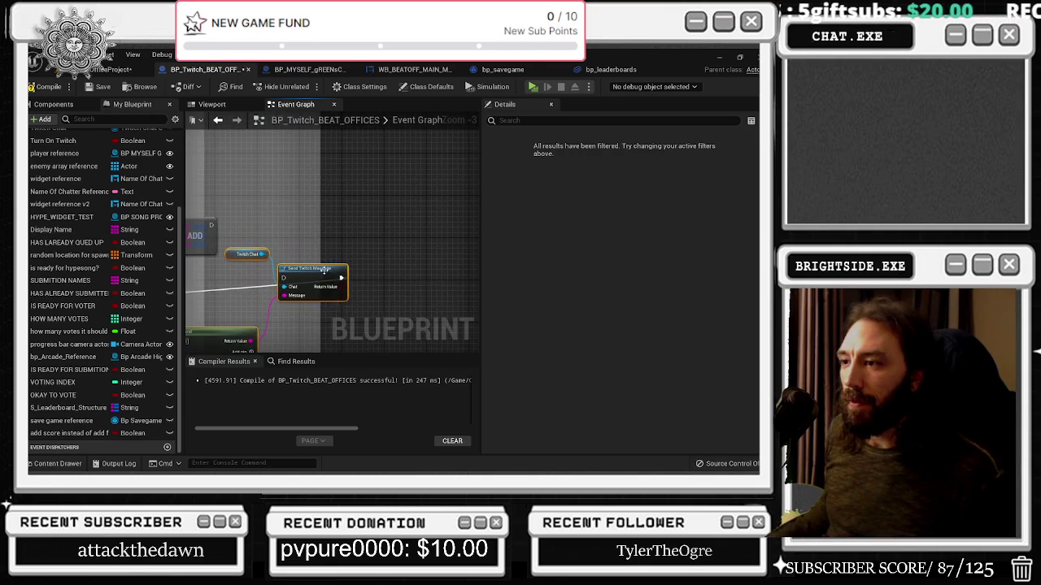
scroll(299, 271, down, 2)
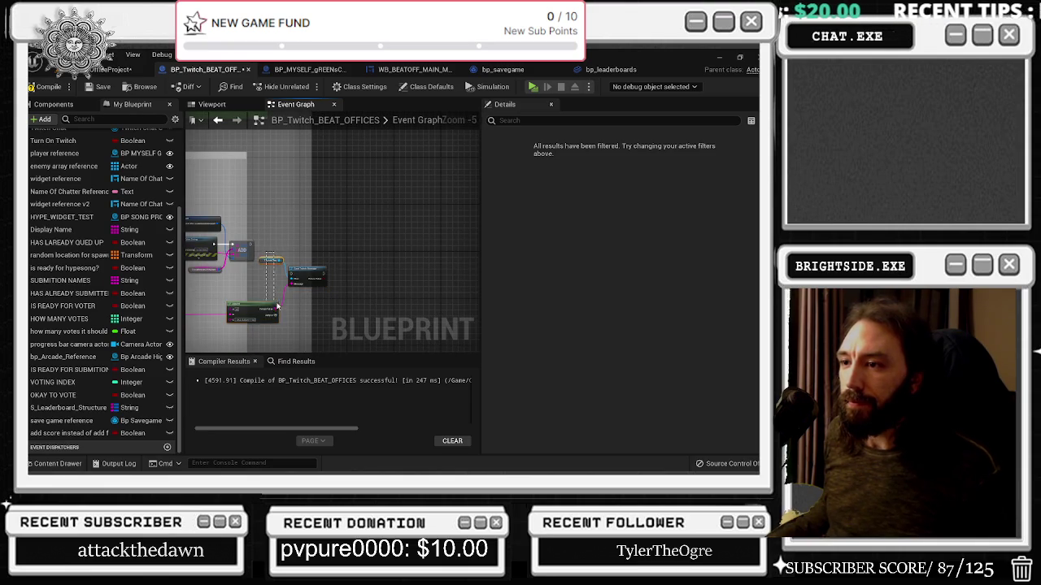
scroll(305, 268, up, 2)
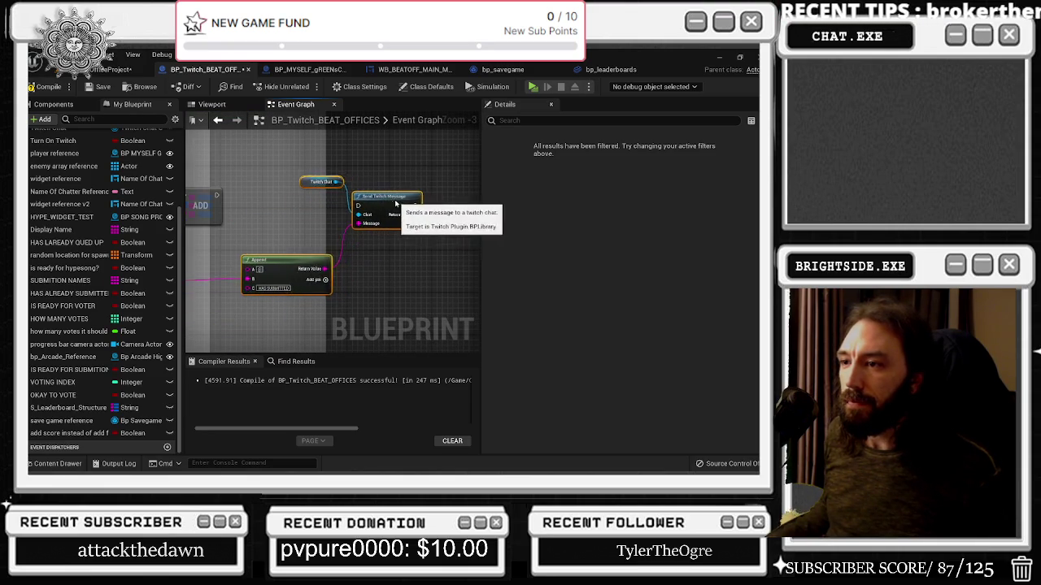
mouse_move(376, 205)
mouse_down()
mouse_move(431, 199)
mouse_move(468, 167)
mouse_move(417, 180)
mouse_up()
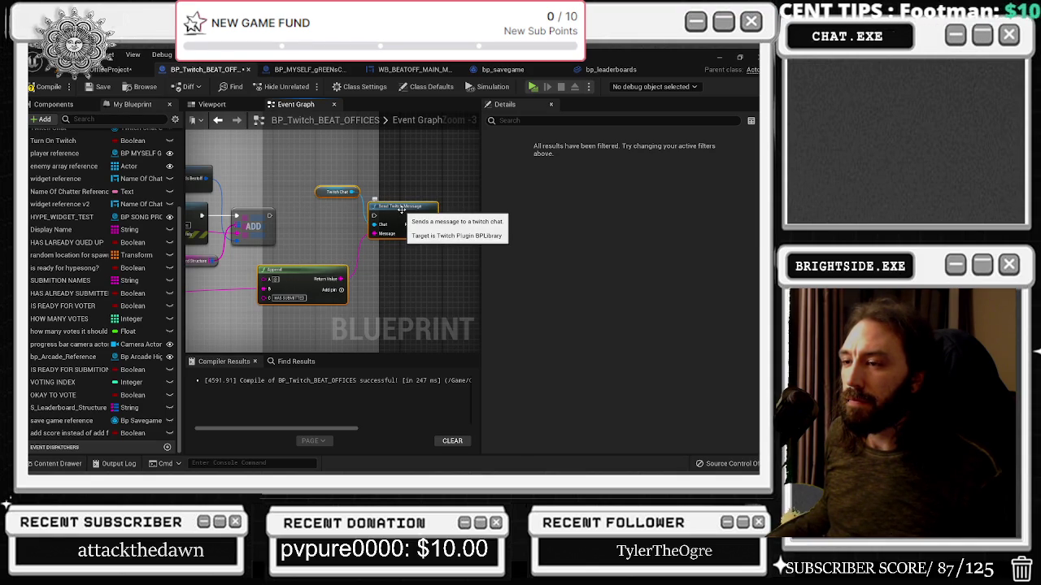
Step: Collapse the message nodes into a 'send twitch msg' node and open its graph
right_click(401, 210)
click(448, 339)
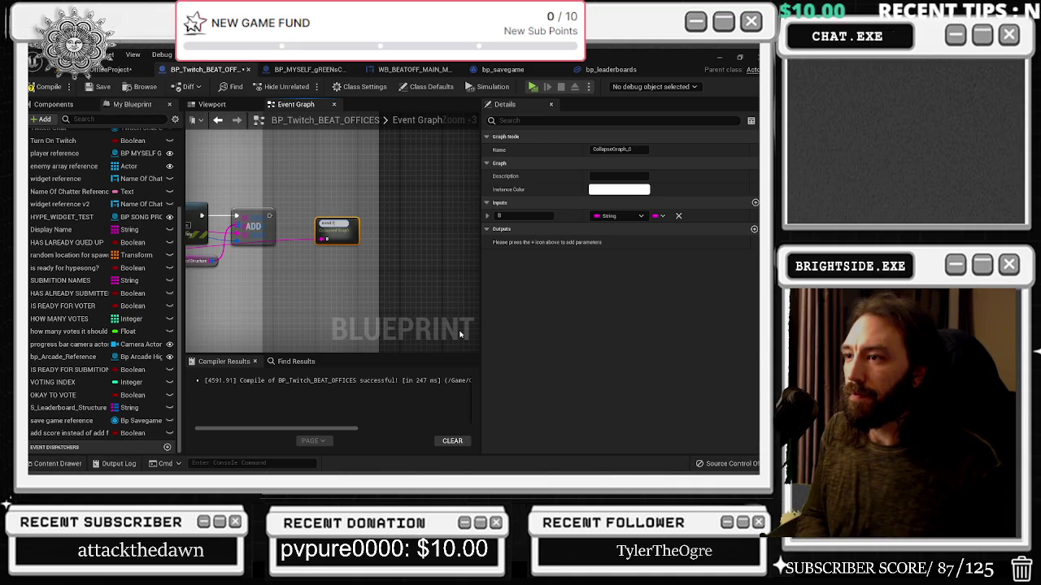
text(witch msg)
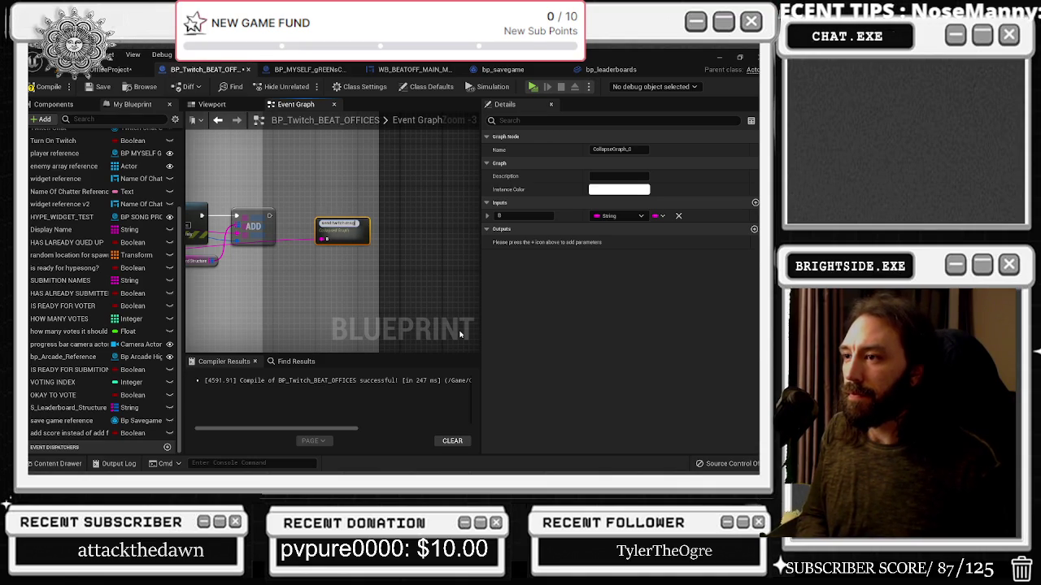
double_click(343, 235)
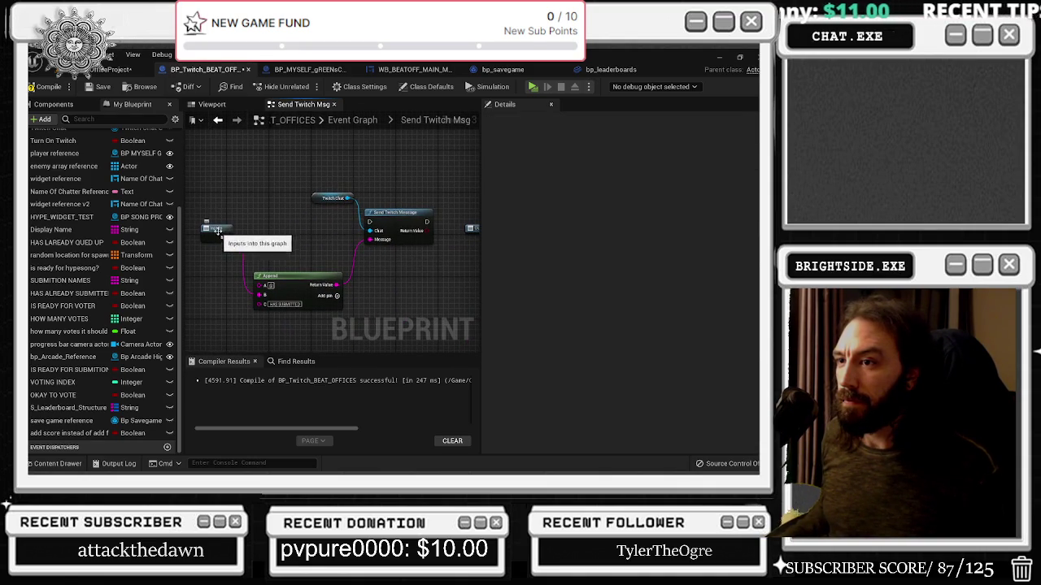
Step: Add a string input named 'name of submitter' to the collapsed graph
click(221, 234)
click(755, 175)
text(name of submitte)
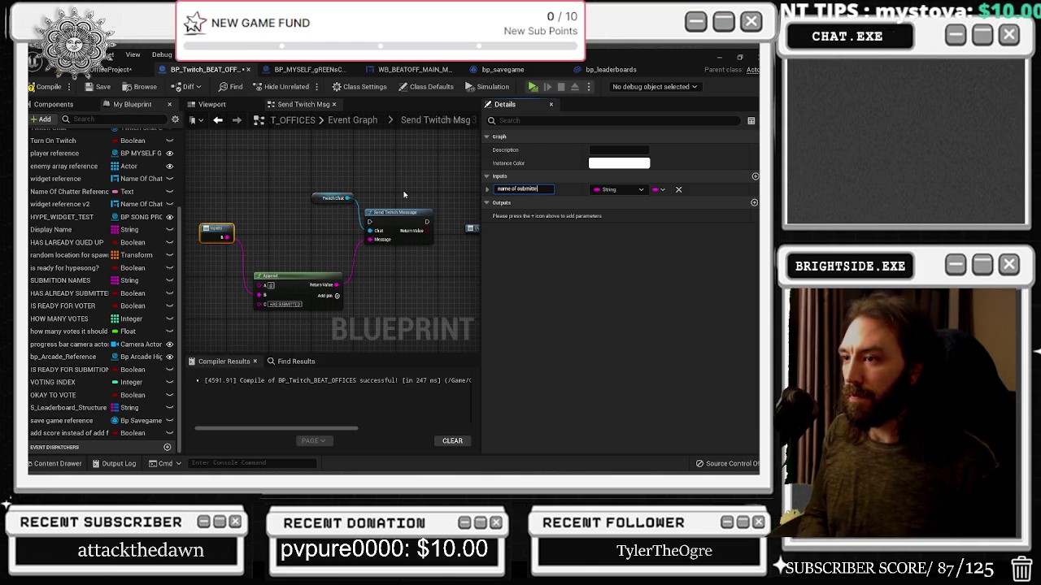
key(Return)
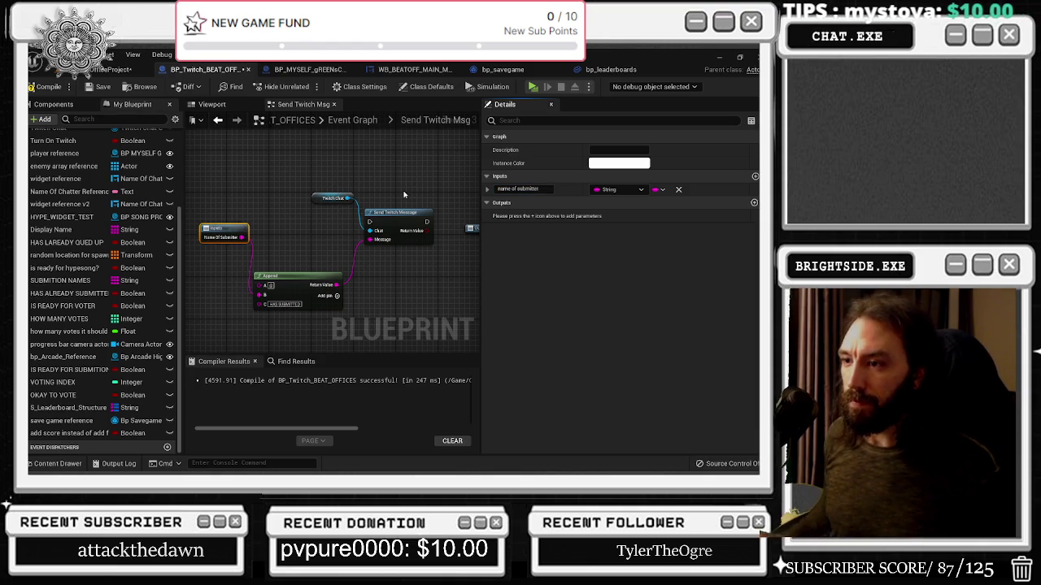
Step: Add Append pins and enter 'CURRENT STATE' as the E text
click(335, 297)
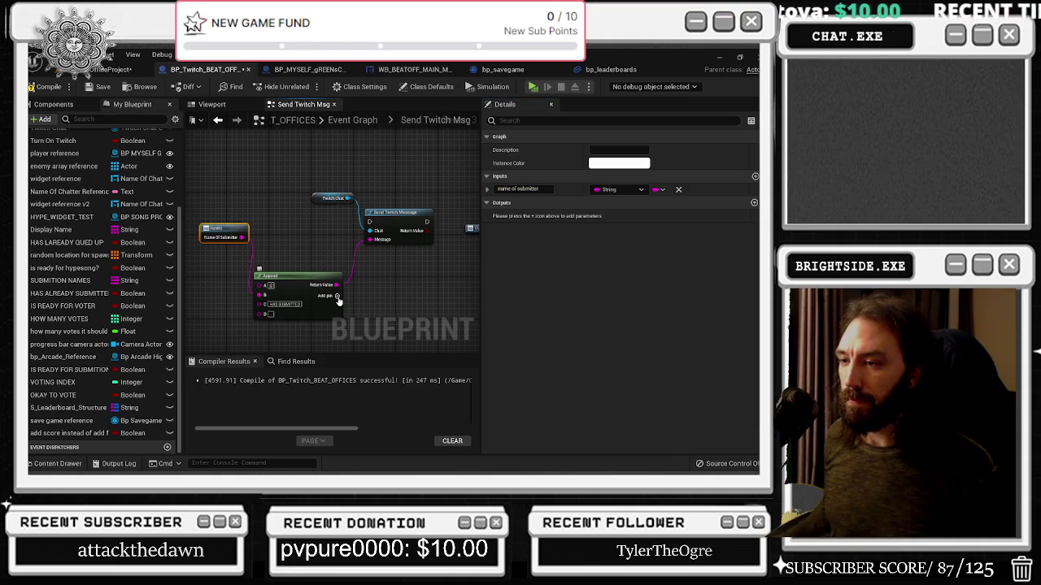
click(337, 297)
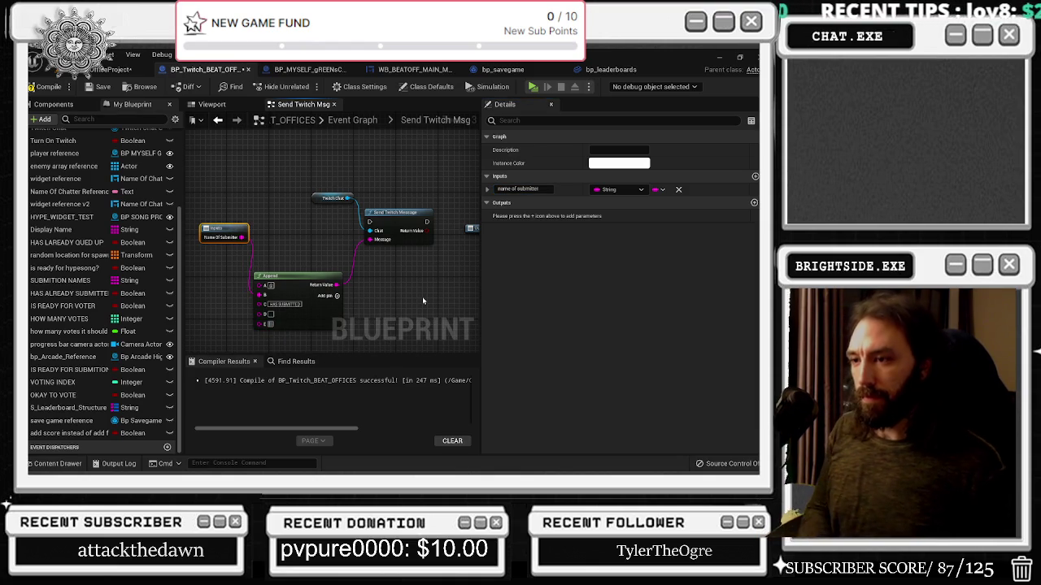
text(CURRENT STATE)
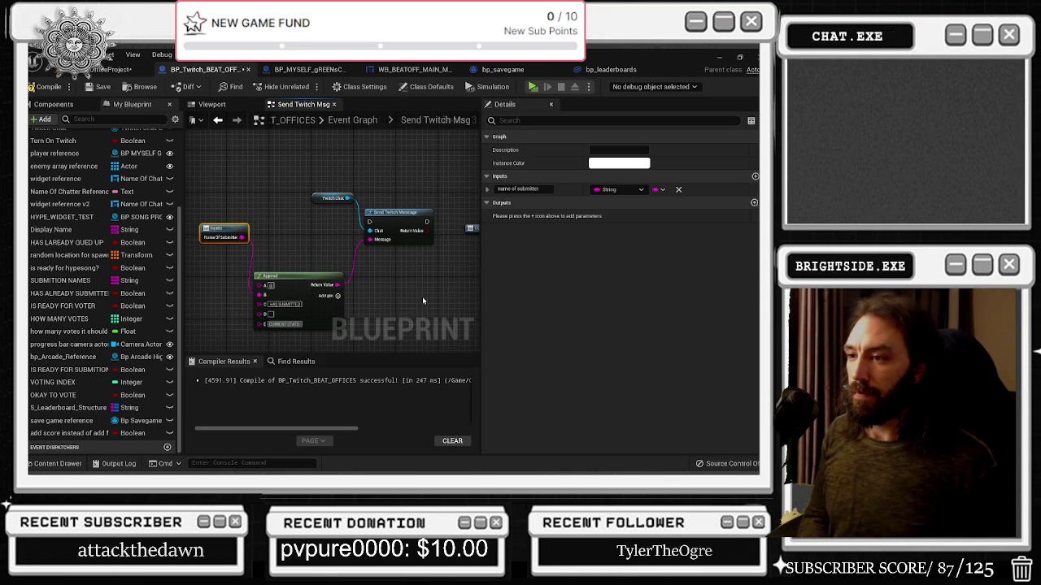
Step: Add Append pin F wired to a new input named 'How Many Submissions'
click(337, 296)
drag(319, 299, 272, 211)
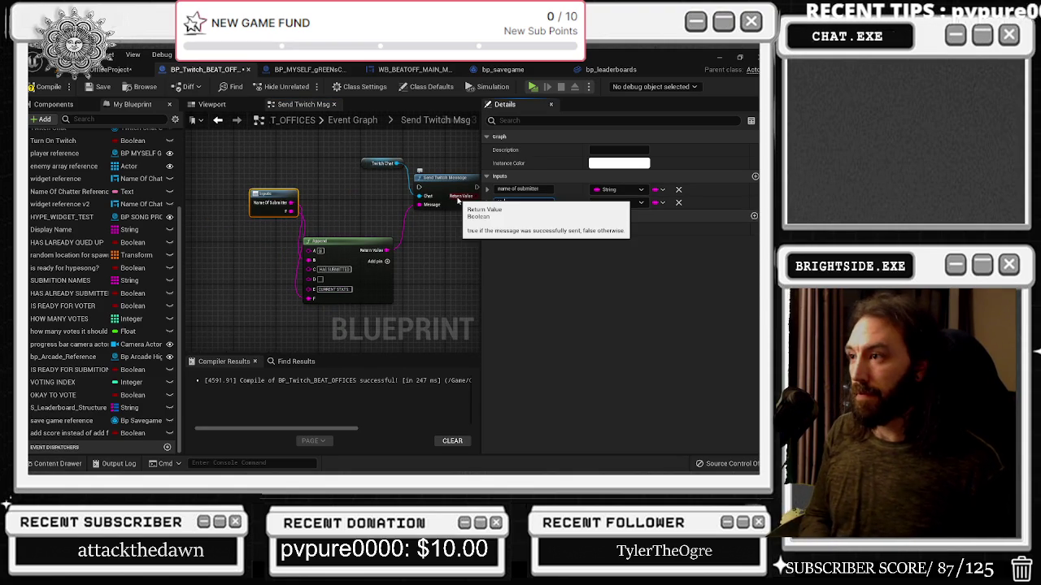
text(How Mn)
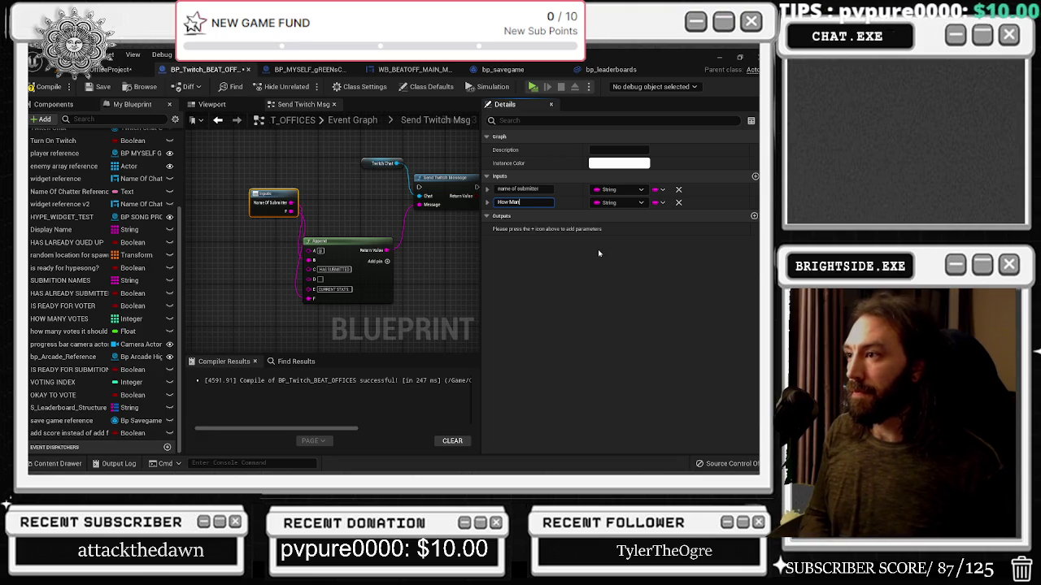
text(y Submissions)
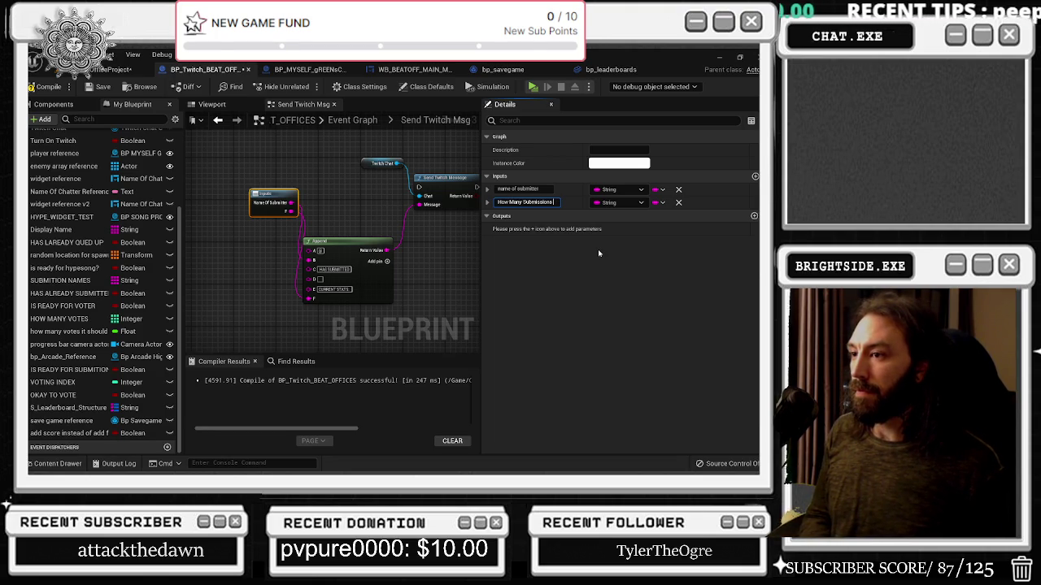
key(Return)
drag(275, 195, 254, 195)
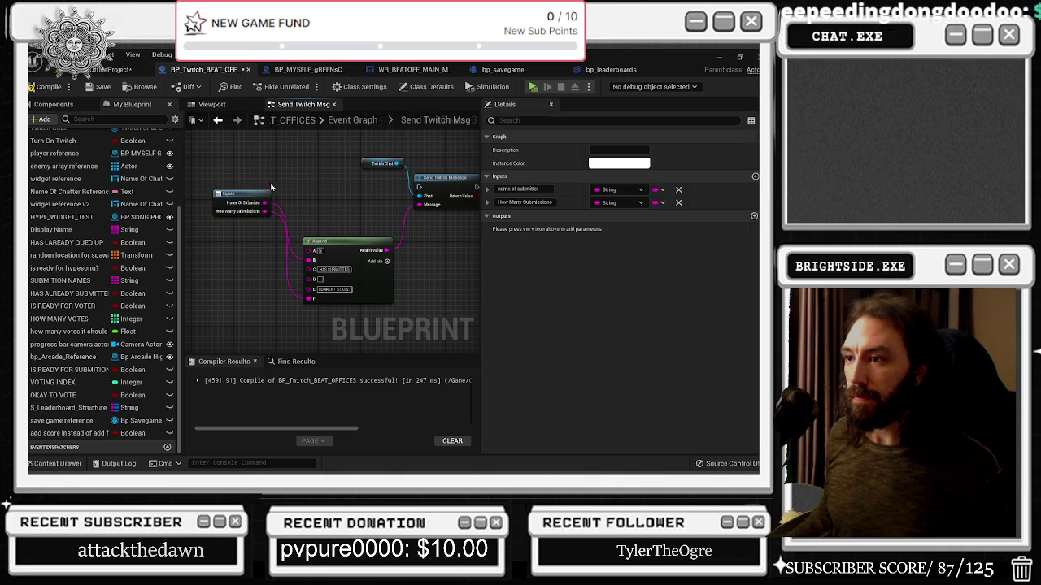
click(309, 223)
Step: Add Append pin G wired to a third function input, naming it How Many Wins
click(388, 262)
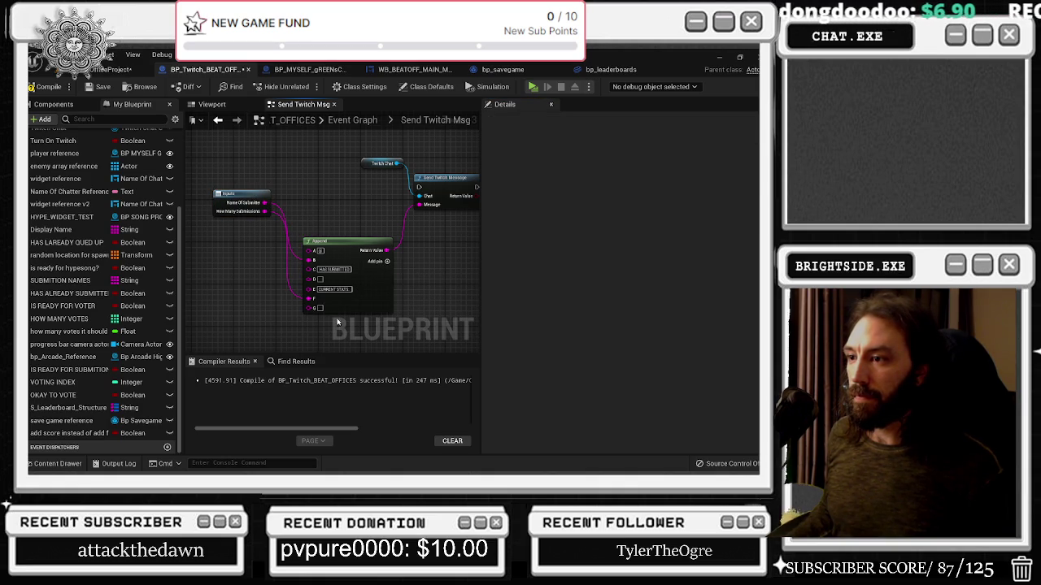
drag(309, 309, 244, 218)
click(244, 218)
click(524, 215)
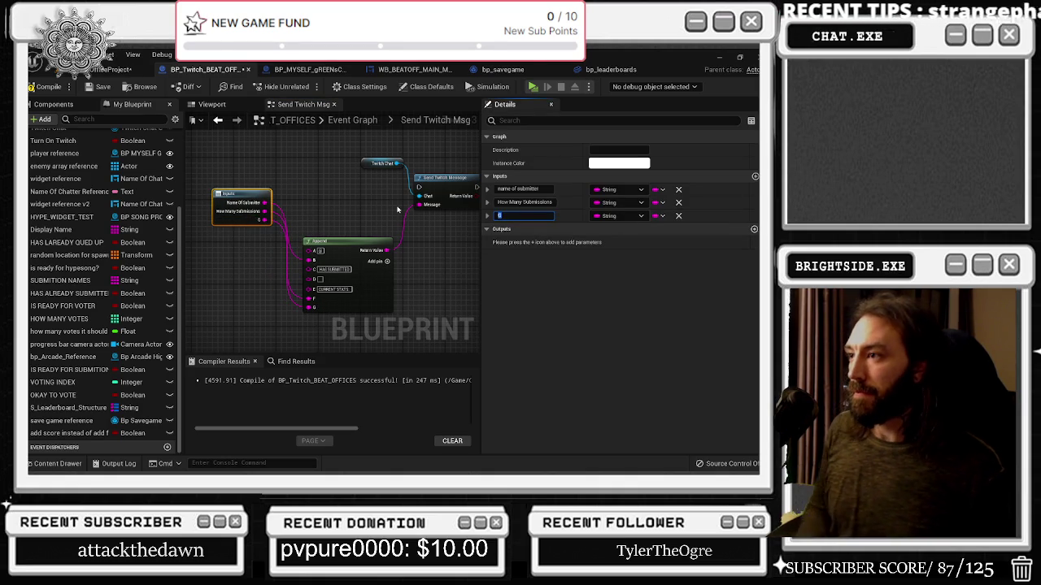
text(NHow Many Win)
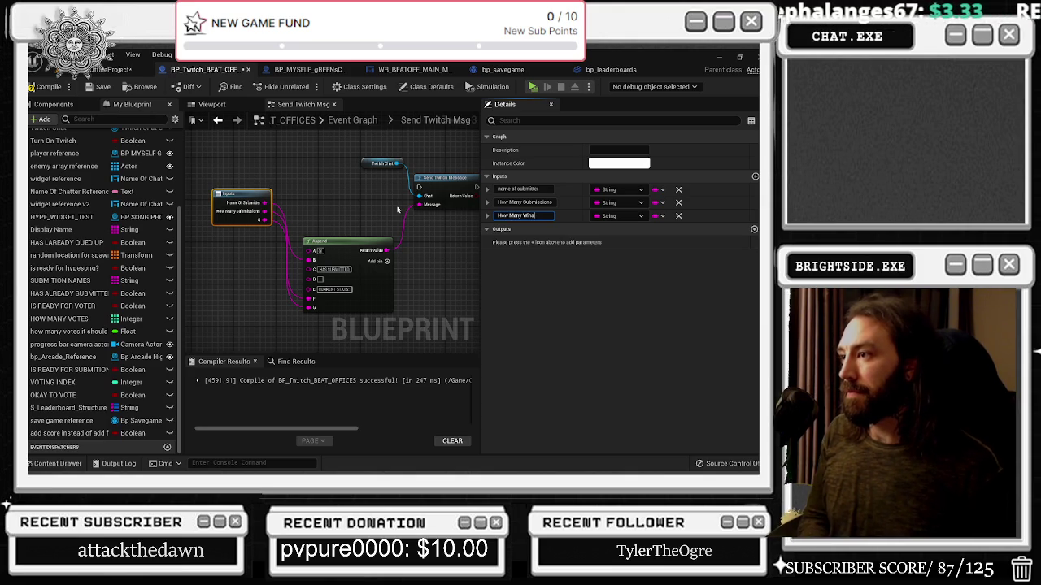
text(s)
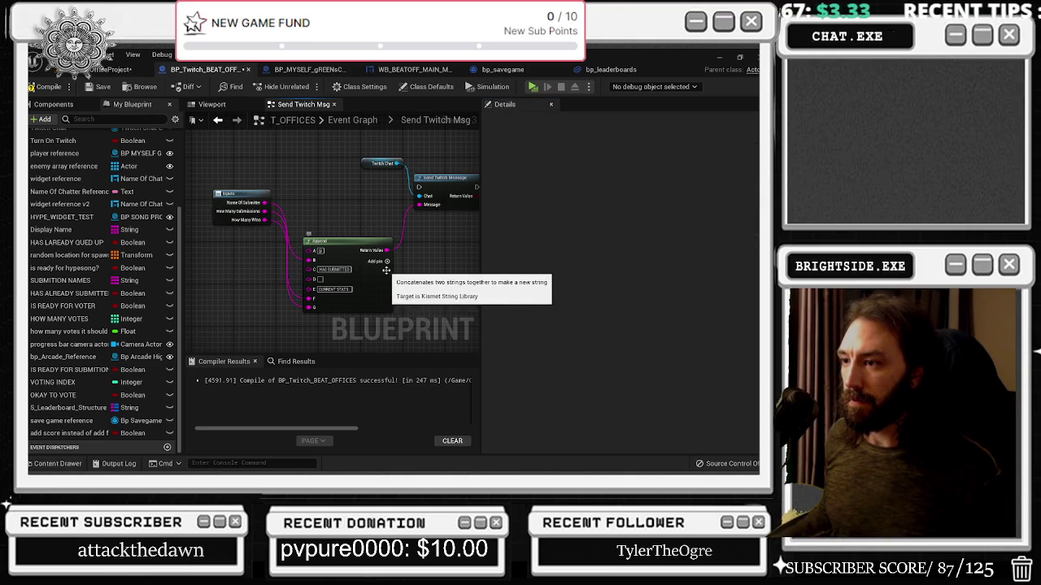
Step: Add Append pins H and I, wire How Many Wins to I, and enter Submissions/Wins labels
click(387, 261)
drag(264, 219, 314, 317)
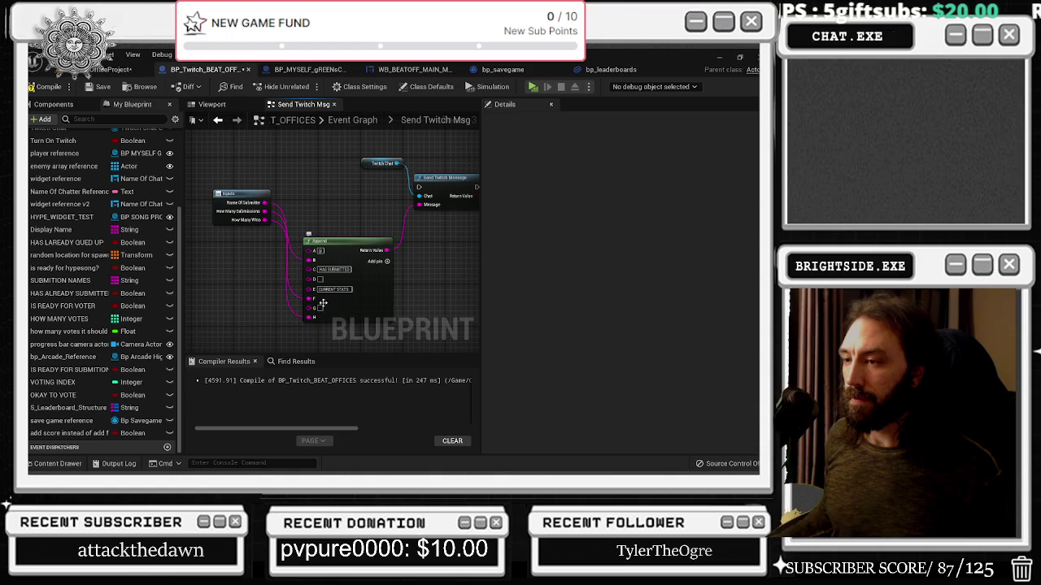
click(387, 262)
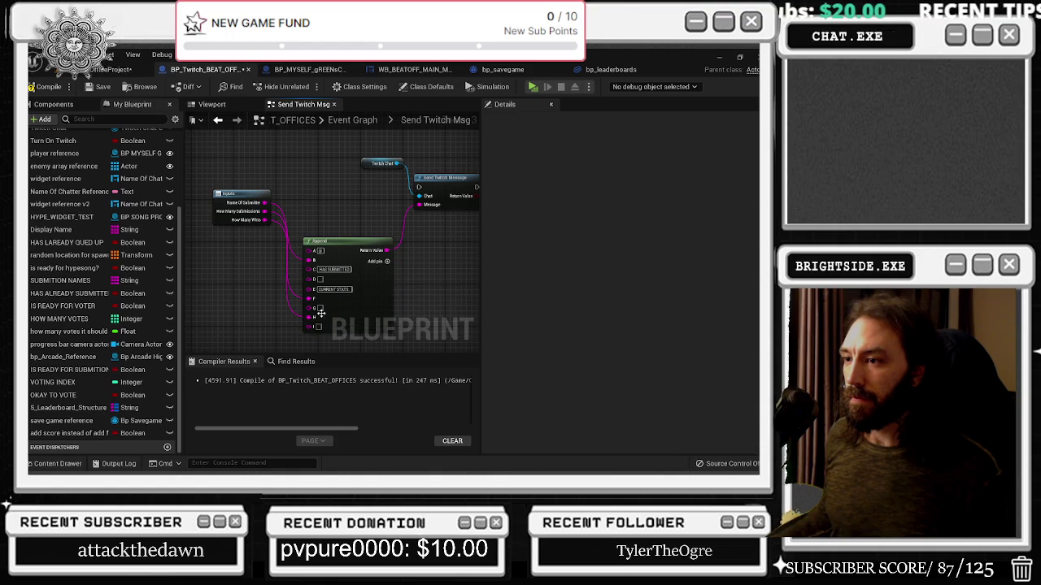
mouse_move(310, 318)
mouse_down()
mouse_move(308, 327)
mouse_move(311, 308)
mouse_up()
text(Submissions)
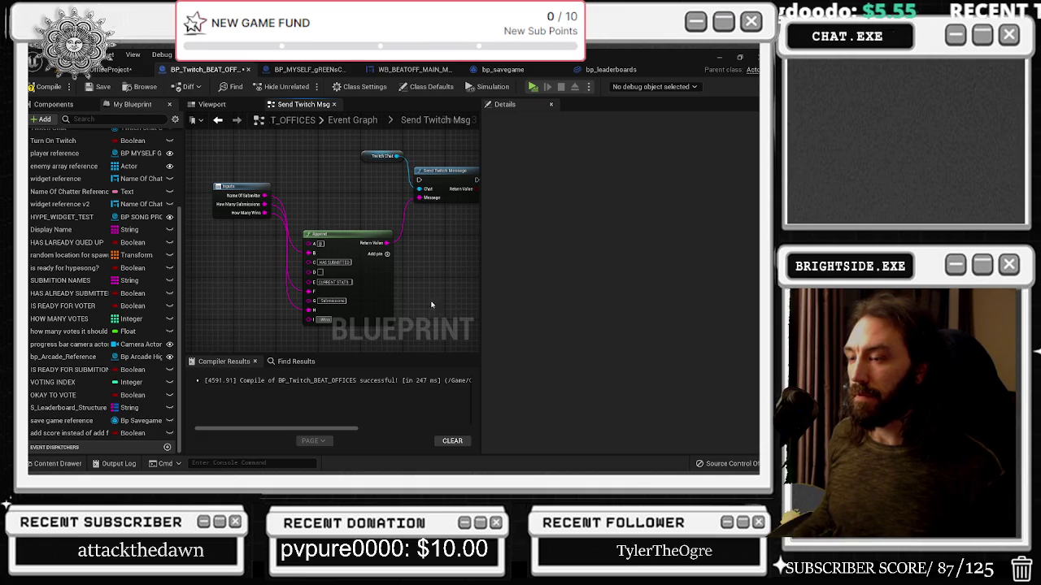
click(332, 301)
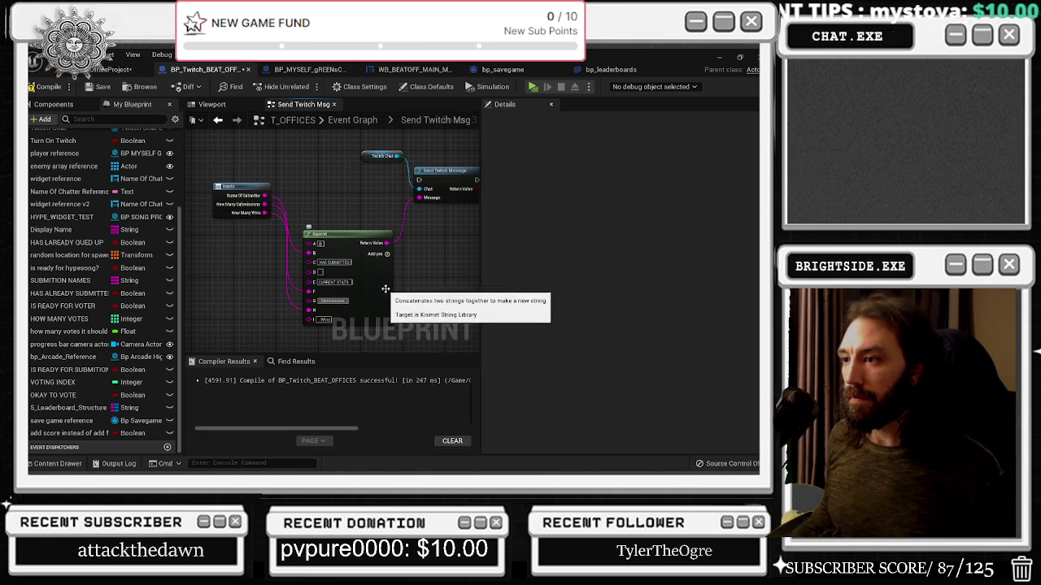
key(Tab)
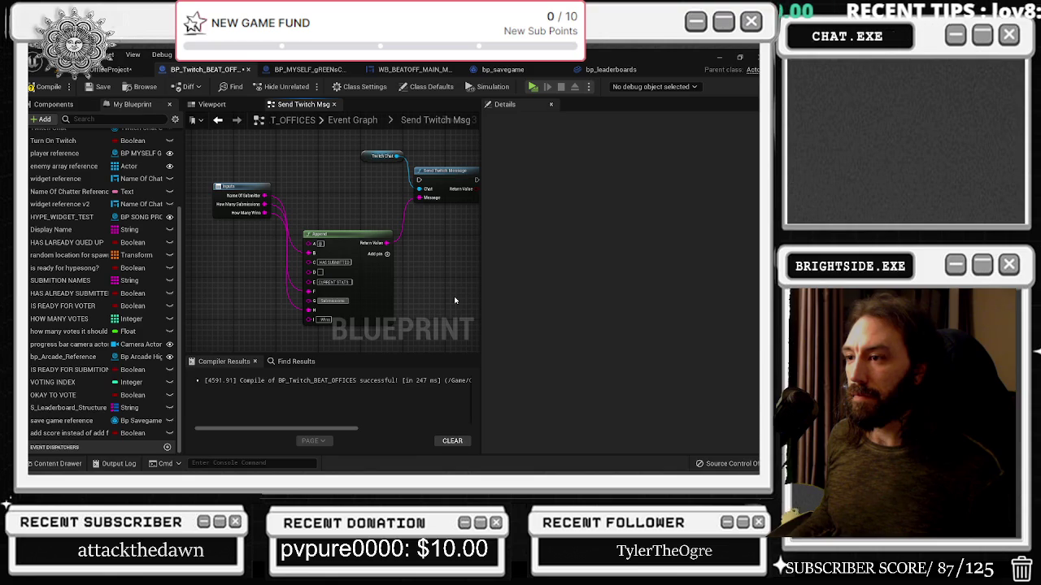
Step: Wire the function inputs node's execution pin into Send Twitch Message
key(alt+Tab)
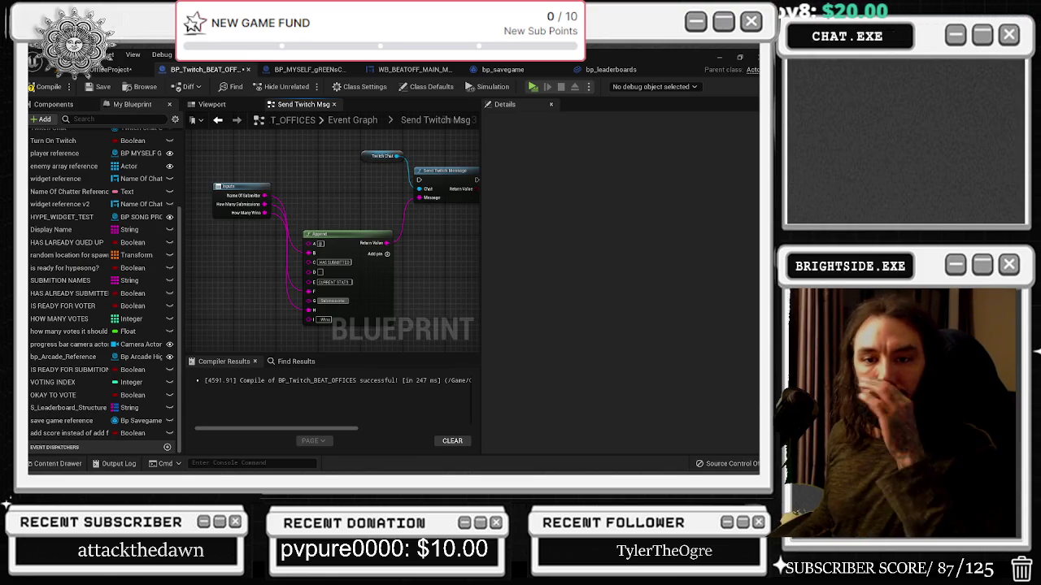
mouse_move(338, 161)
mouse_down()
mouse_move(281, 172)
mouse_move(269, 186)
mouse_up()
drag(313, 212, 318, 234)
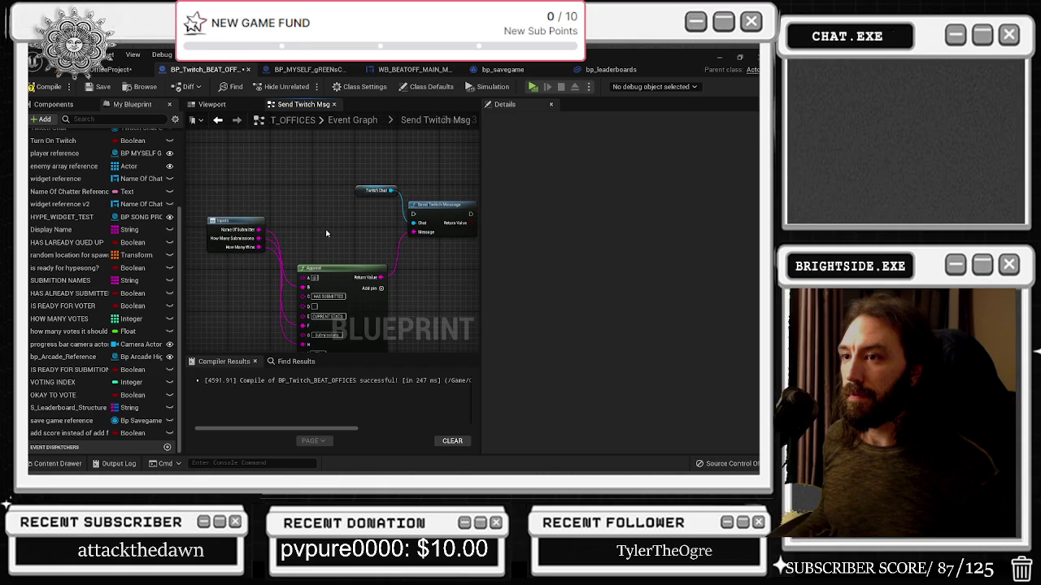
mouse_move(416, 215)
mouse_down()
mouse_move(268, 236)
mouse_move(259, 256)
mouse_move(232, 194)
mouse_up()
Step: Return to the Event Graph and reposition the send twitch msg and to-string nodes down-left
key(Escape)
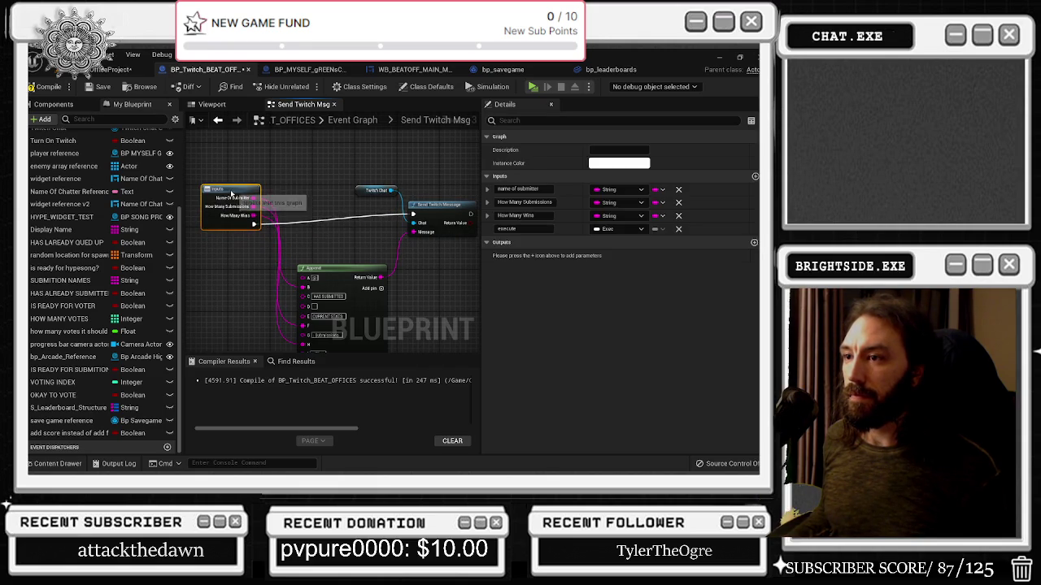
drag(431, 212, 353, 227)
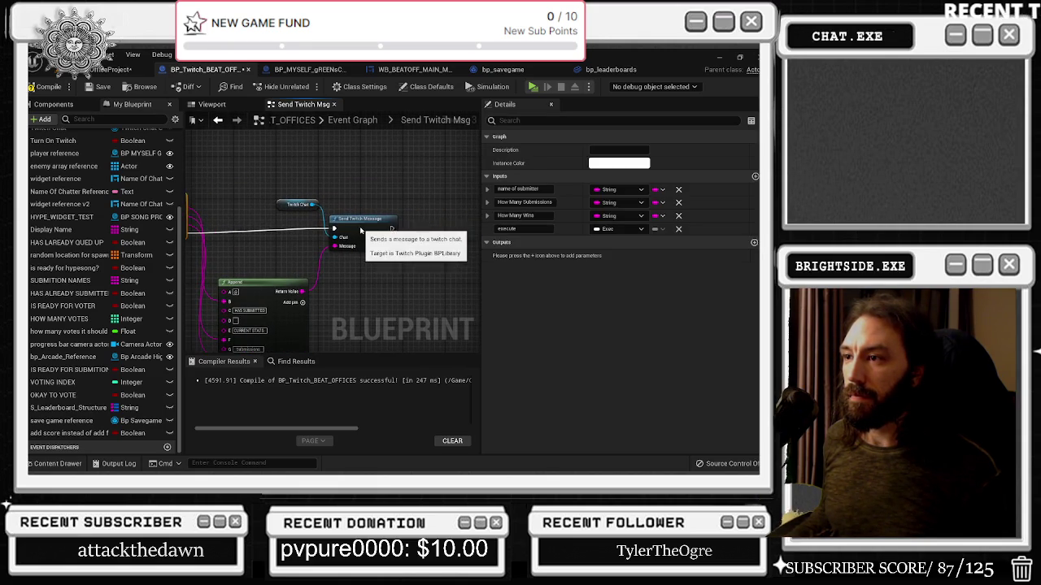
click(217, 120)
mouse_move(397, 218)
mouse_down()
mouse_move(376, 281)
mouse_move(350, 177)
mouse_move(411, 236)
mouse_move(413, 256)
mouse_move(480, 279)
mouse_up()
mouse_move(304, 199)
mouse_down()
mouse_move(350, 203)
mouse_move(268, 203)
mouse_move(274, 300)
mouse_move(432, 293)
mouse_up()
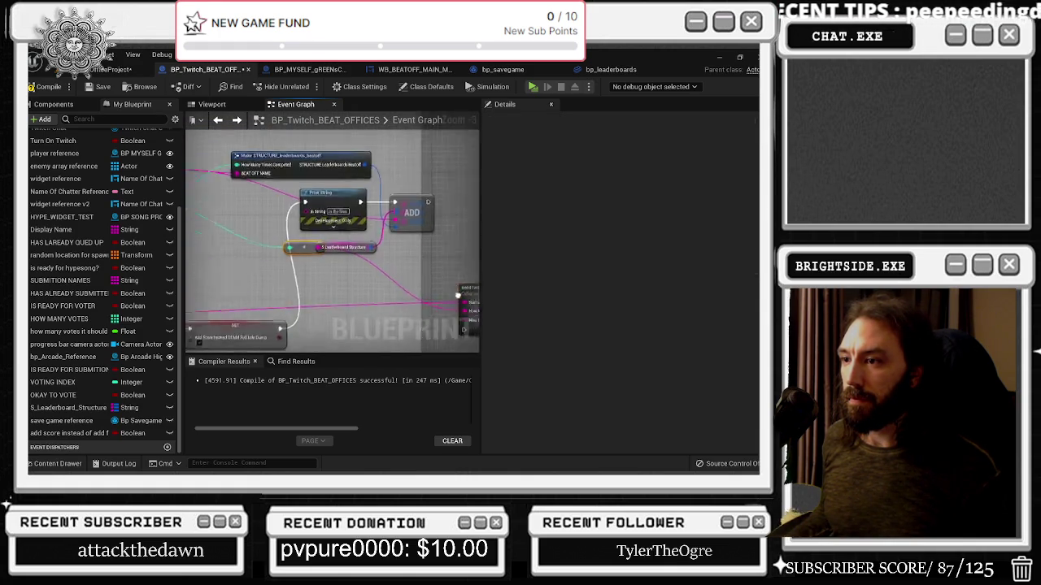
mouse_move(292, 233)
mouse_down()
mouse_move(292, 313)
mouse_move(468, 257)
mouse_up()
scroll(293, 314, down, 1)
click(425, 280)
mouse_move(290, 243)
mouse_down()
mouse_move(262, 257)
mouse_move(266, 285)
mouse_up()
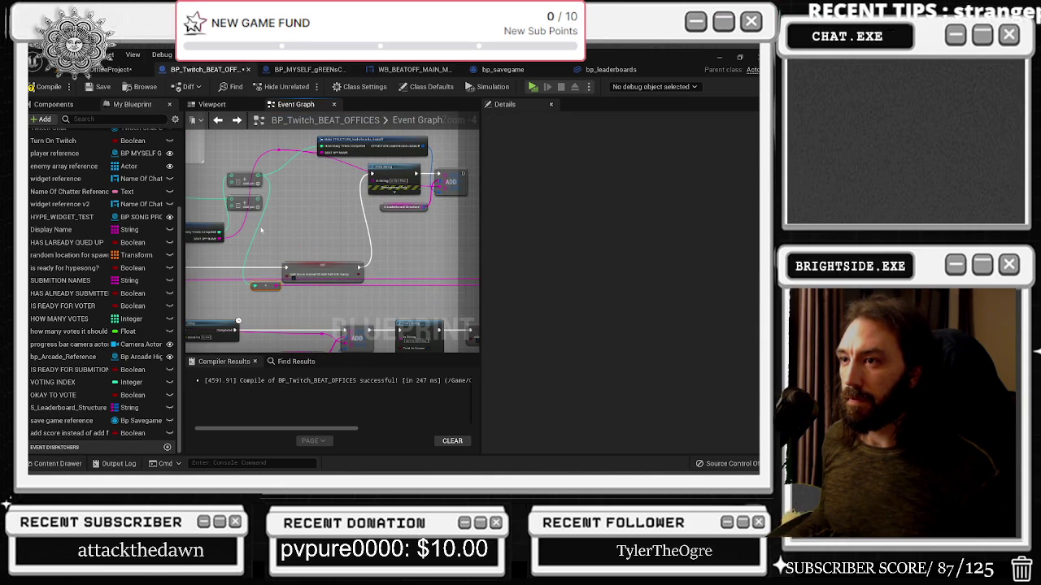
Step: Reroute the pink wire to the lower node and nudge the Set node slightly right
drag(187, 236, 276, 256)
click(277, 257)
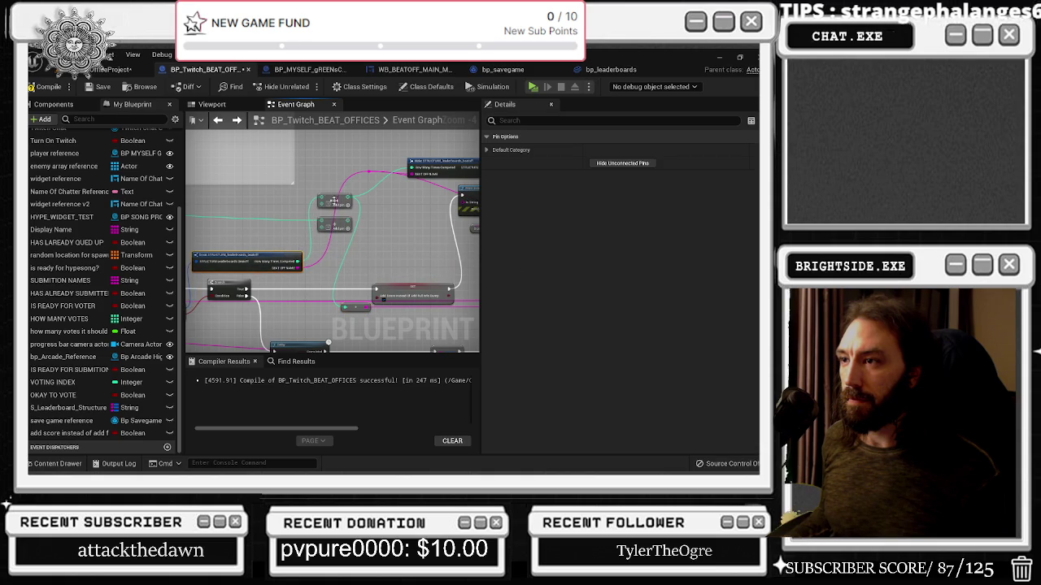
click(365, 176)
mouse_move(367, 176)
mouse_down()
mouse_move(333, 246)
mouse_move(342, 267)
mouse_move(397, 281)
mouse_move(257, 269)
mouse_up()
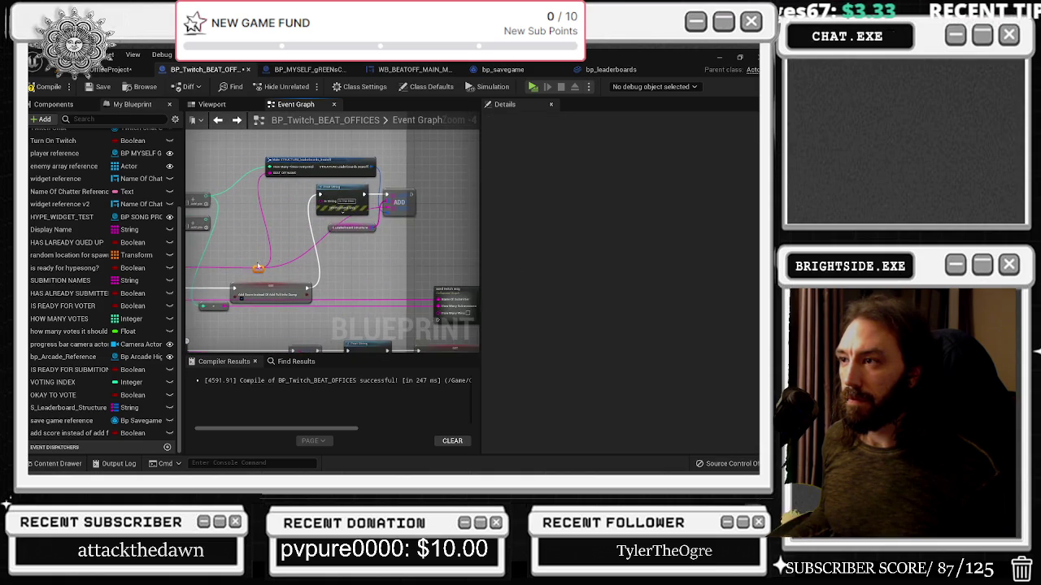
click(325, 168)
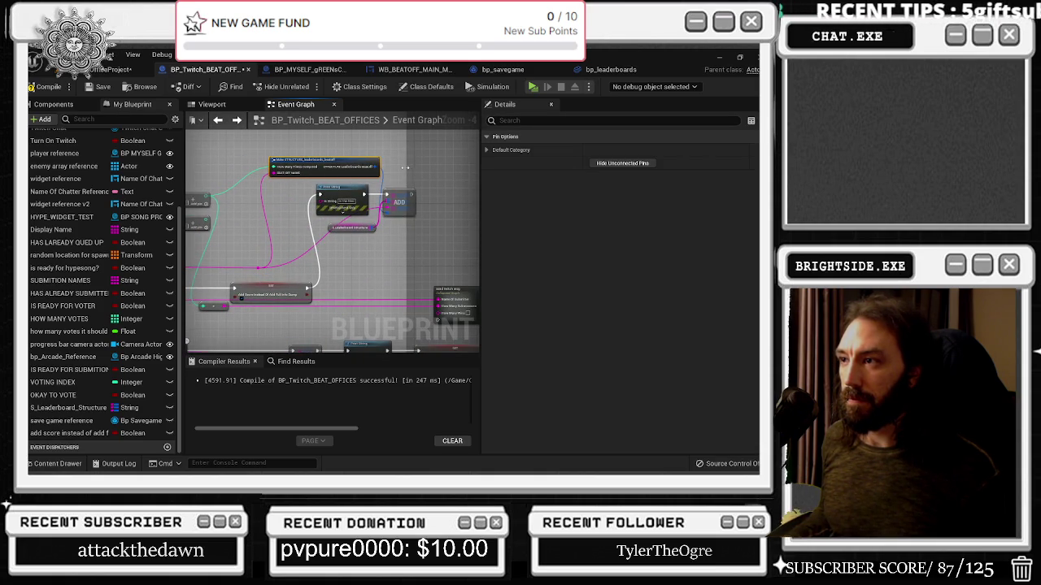
drag(327, 202, 342, 202)
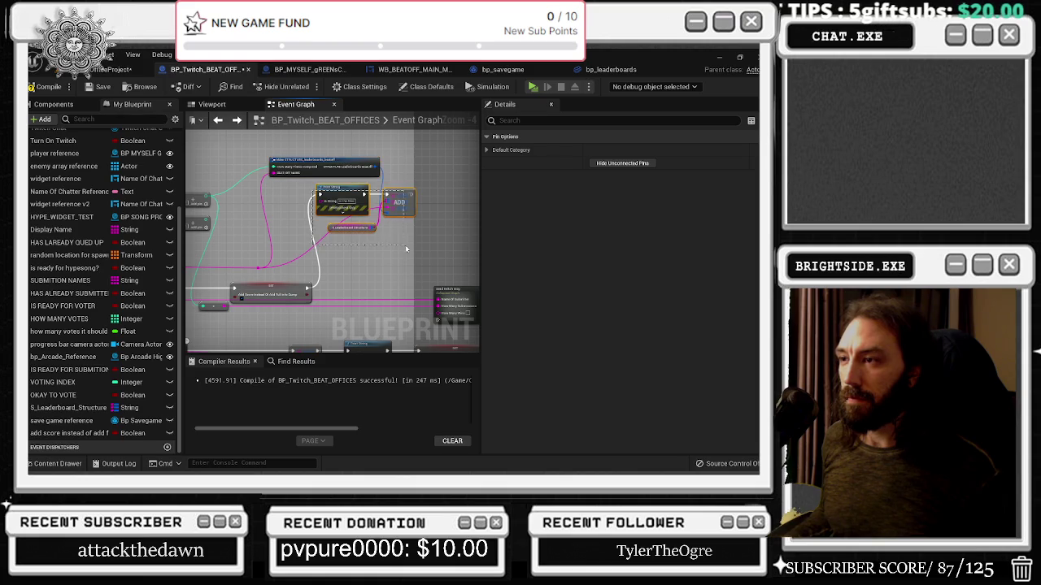
mouse_move(413, 171)
mouse_down()
mouse_move(450, 182)
mouse_move(386, 130)
mouse_up()
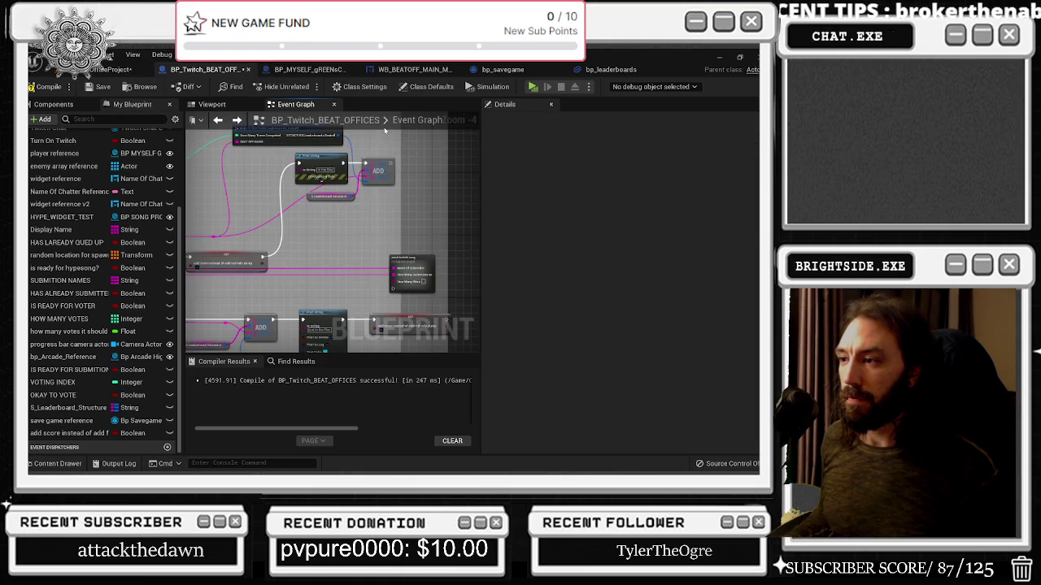
Step: Connect the ADD node's output into the send twitch msg node
click(415, 254)
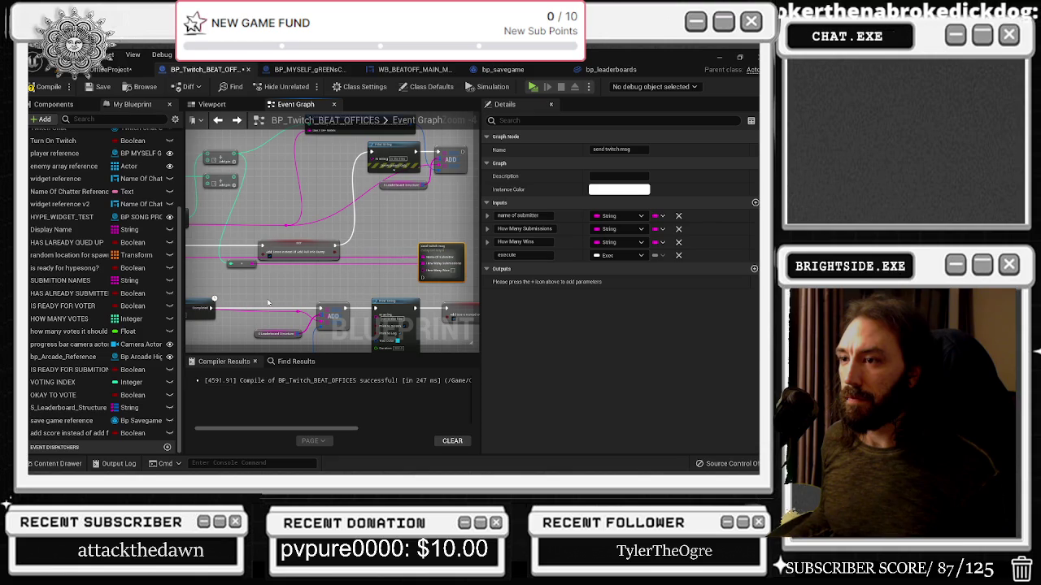
drag(264, 302, 314, 298)
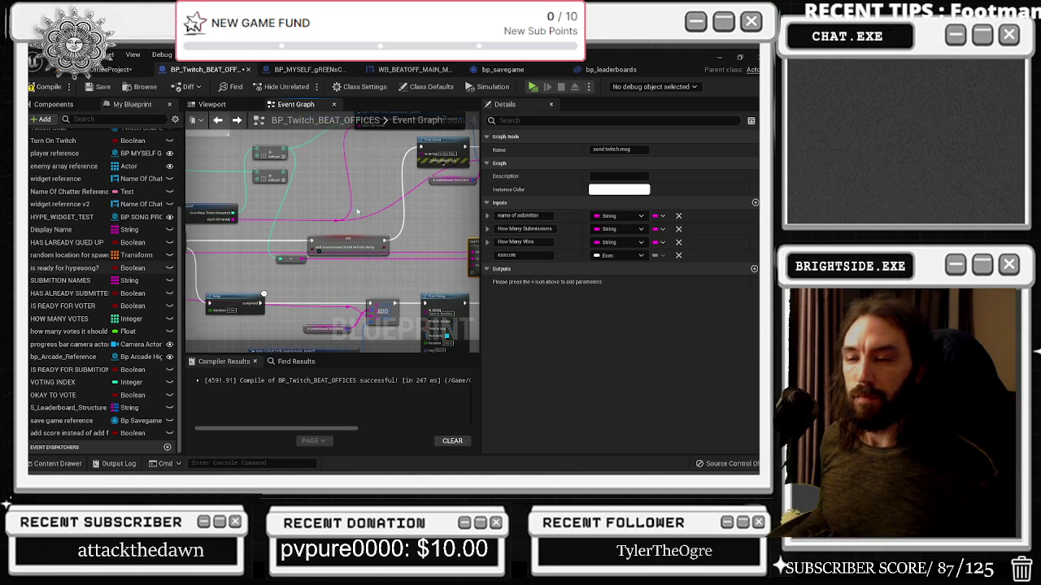
drag(363, 243, 220, 243)
click(314, 230)
mouse_move(315, 230)
mouse_down()
mouse_move(404, 213)
mouse_move(298, 267)
mouse_up()
mouse_move(364, 182)
mouse_down()
mouse_move(374, 197)
mouse_move(329, 311)
mouse_move(414, 271)
mouse_move(417, 280)
mouse_move(475, 286)
mouse_move(414, 149)
mouse_up()
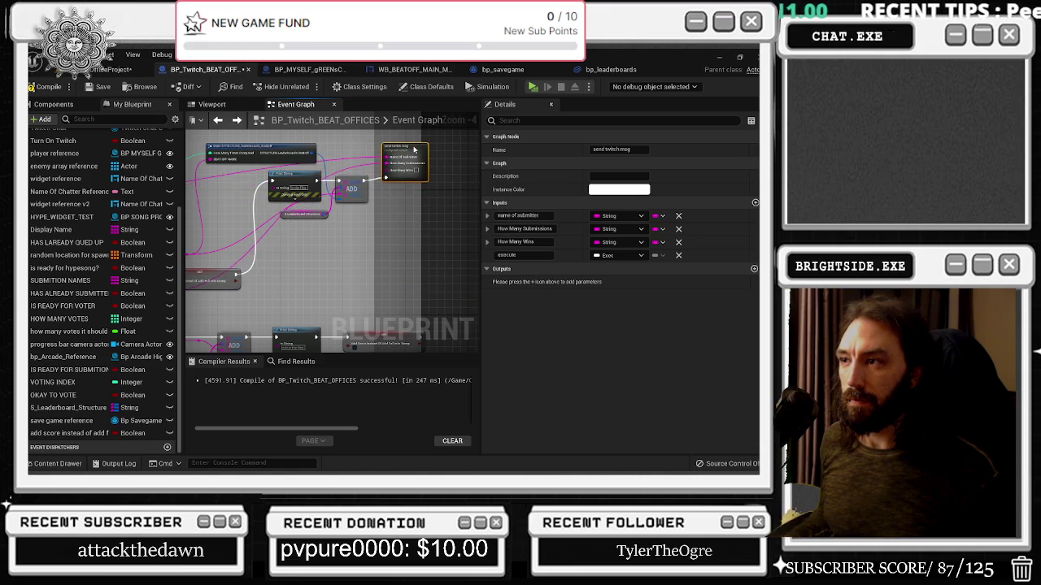
Step: Add a reroute point on the pink wire and drag it into place
drag(356, 213, 366, 216)
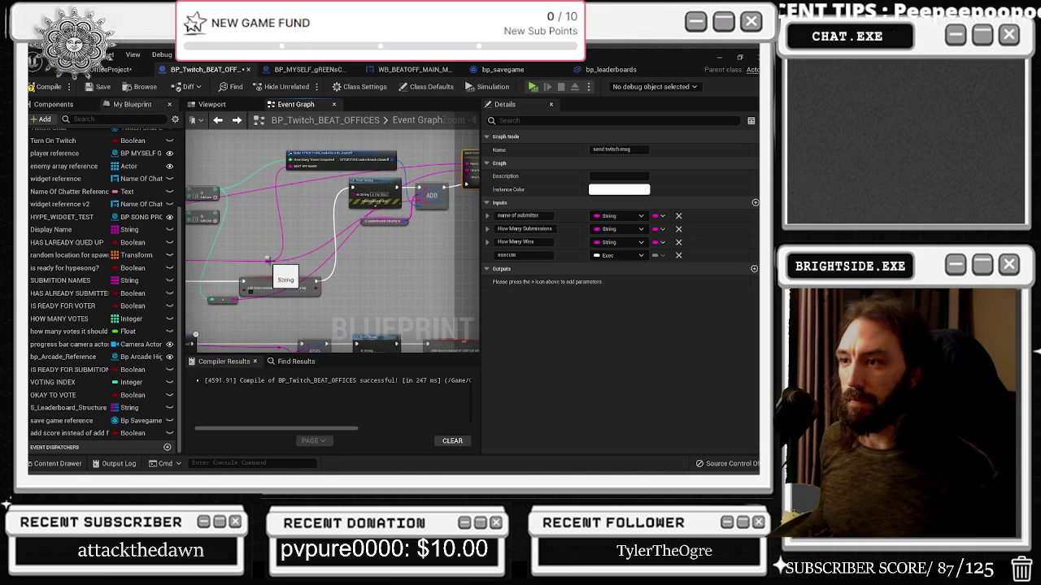
click(349, 229)
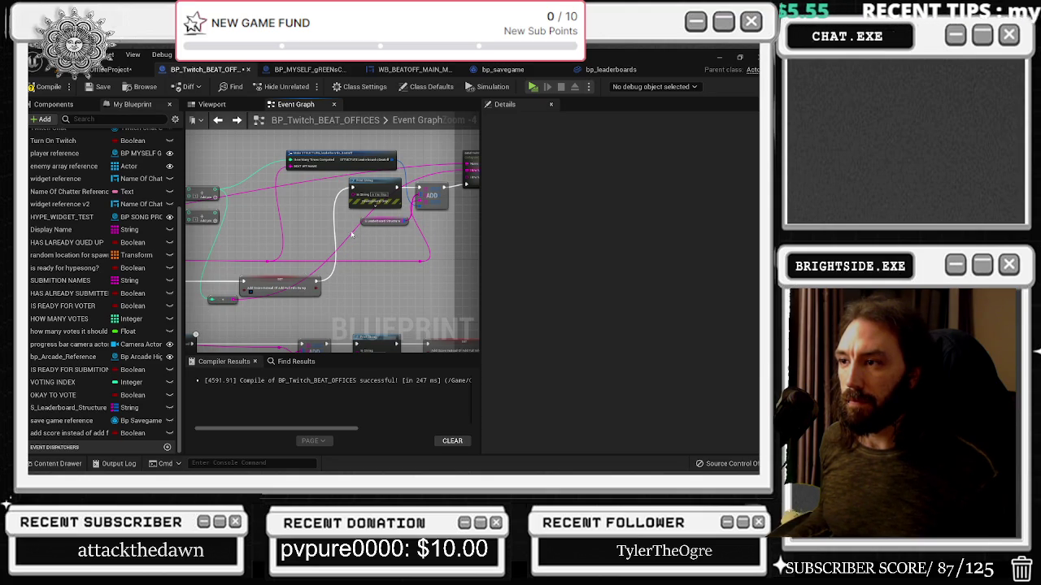
drag(365, 279, 446, 303)
mouse_move(240, 195)
mouse_down()
mouse_move(301, 212)
mouse_move(233, 182)
mouse_move(205, 186)
mouse_move(419, 182)
mouse_move(368, 177)
mouse_up()
double_click(303, 213)
scroll(367, 176, up, 2)
drag(305, 279, 335, 286)
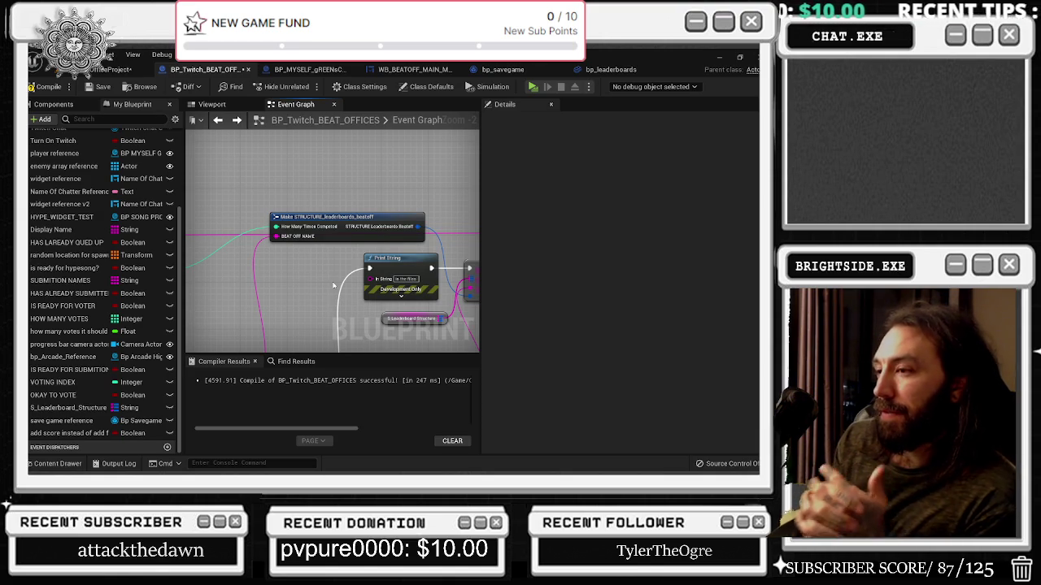
Step: Shift the Make STRUCTURE_leaderboards_beatoff node right and show its structure pin options
click(346, 221)
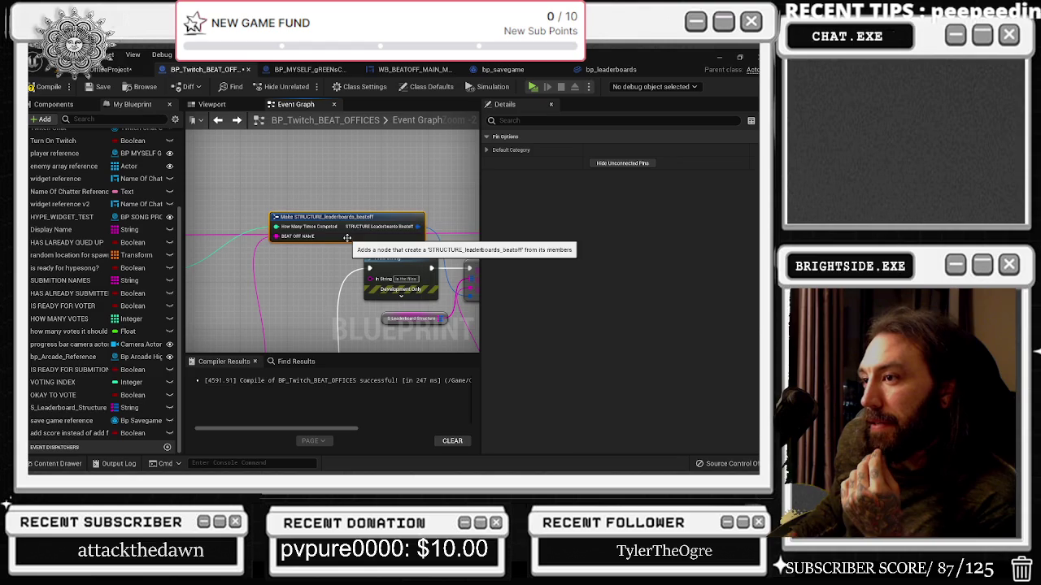
mouse_move(346, 220)
mouse_down()
mouse_move(374, 219)
mouse_move(362, 219)
mouse_up()
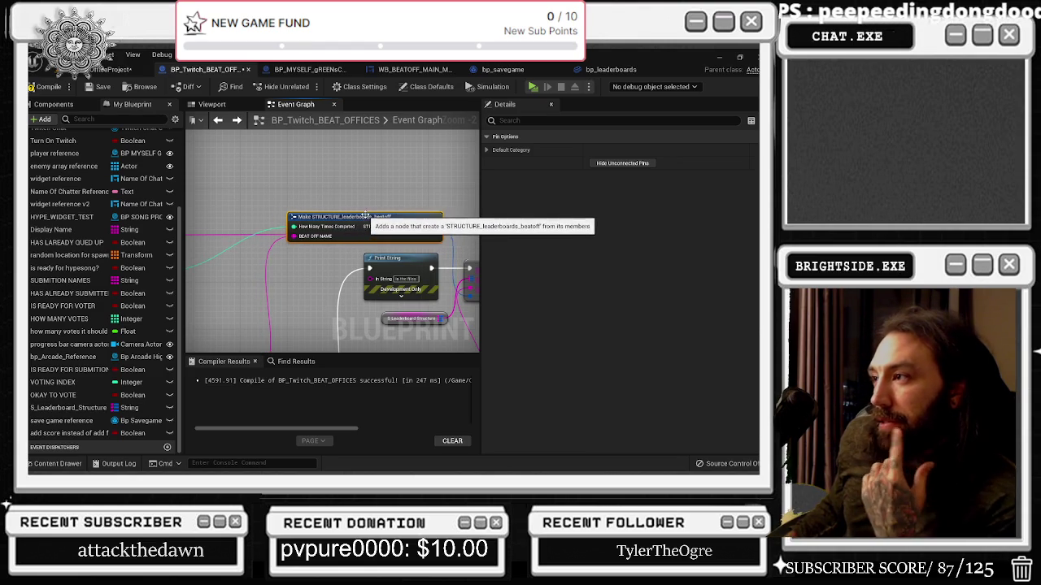
click(491, 149)
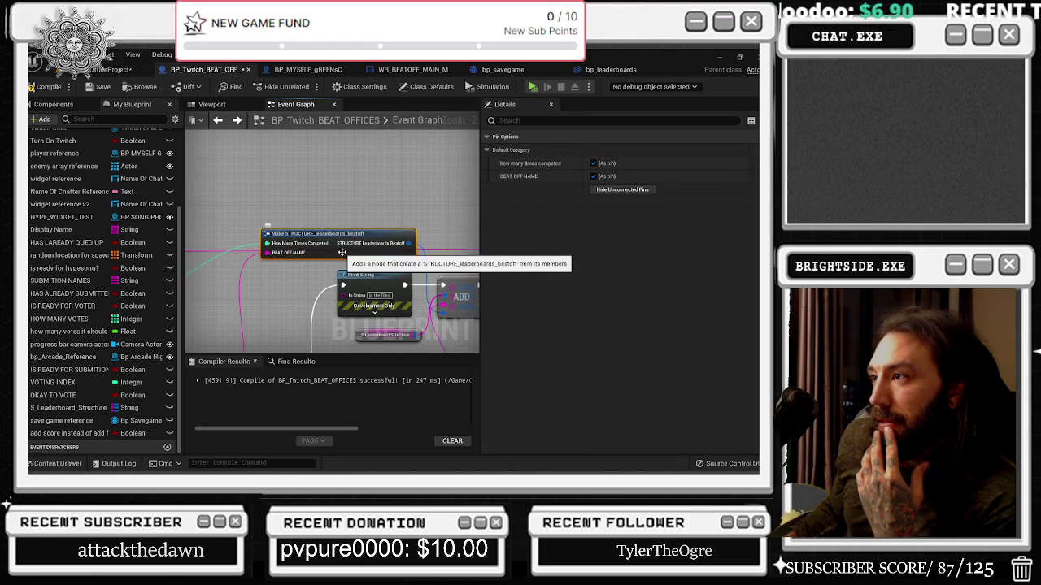
Step: Inspect the Break STRUCTURE node, then select the S_Leaderboard_Structure variable node
drag(348, 221, 369, 256)
click(349, 269)
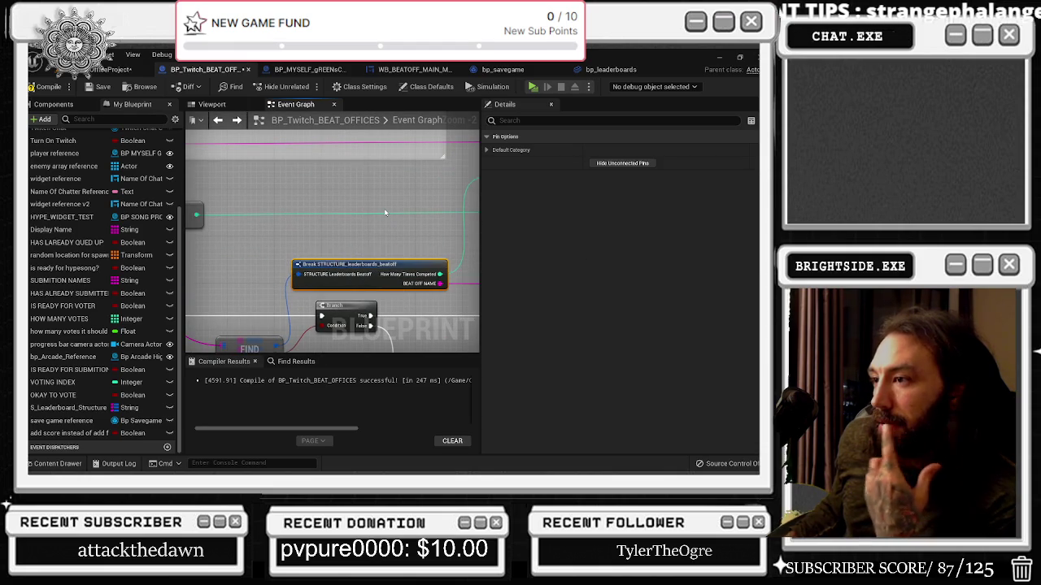
mouse_move(385, 213)
mouse_down()
mouse_move(382, 191)
mouse_move(432, 204)
mouse_move(422, 195)
mouse_move(340, 237)
mouse_move(357, 232)
mouse_move(244, 213)
mouse_move(311, 242)
mouse_up()
click(313, 234)
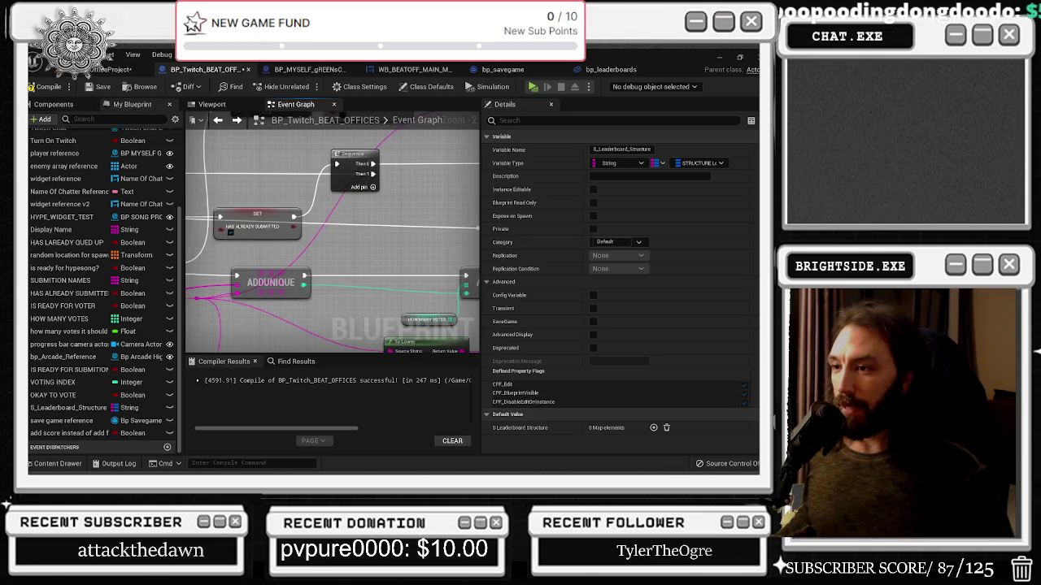
Step: Move SUBMITION NAMES right and add reroute knots on the green wire and white loop
drag(223, 291, 321, 313)
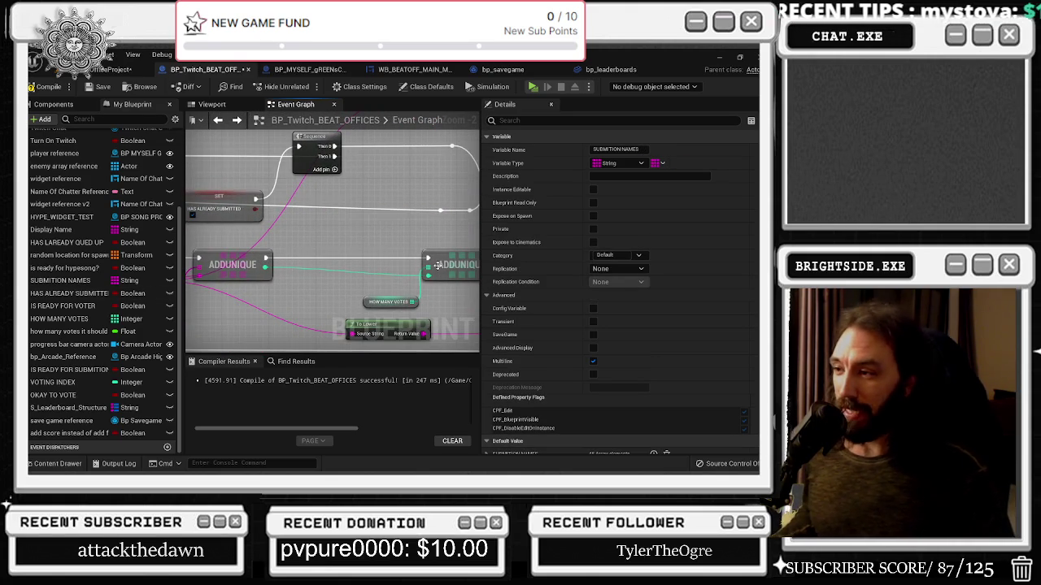
double_click(305, 274)
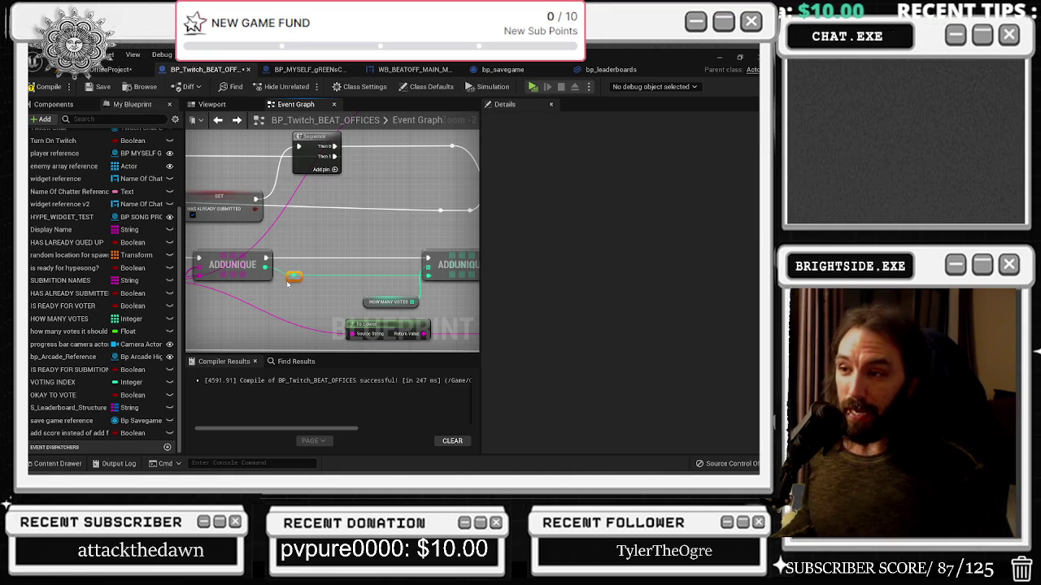
drag(288, 284, 234, 264)
scroll(315, 211, down, 2)
double_click(300, 219)
double_click(294, 263)
double_click(270, 262)
drag(286, 267, 272, 267)
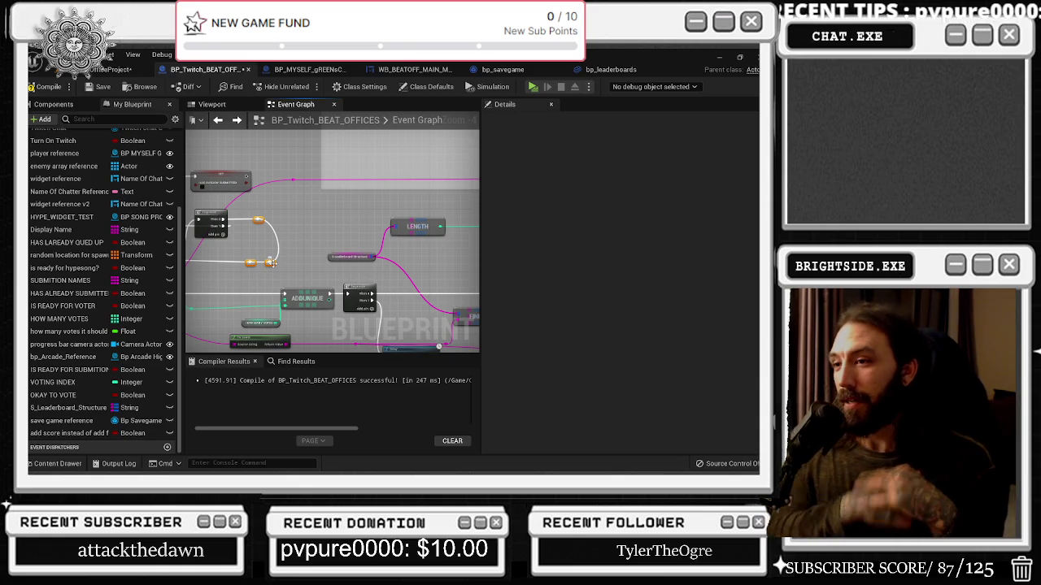
Step: Move the LENGTH node up-right and inspect the Break S_Leaderboard and variable settings
drag(271, 262, 242, 134)
mouse_move(291, 172)
mouse_down()
mouse_move(323, 160)
mouse_move(315, 165)
mouse_move(356, 212)
mouse_move(200, 228)
mouse_move(387, 273)
mouse_up()
click(328, 208)
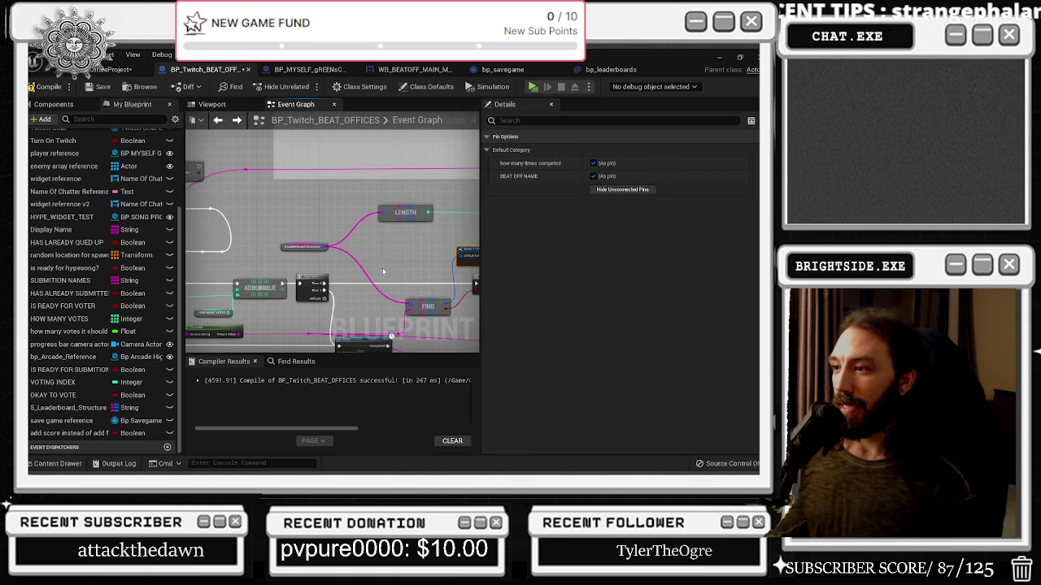
click(305, 247)
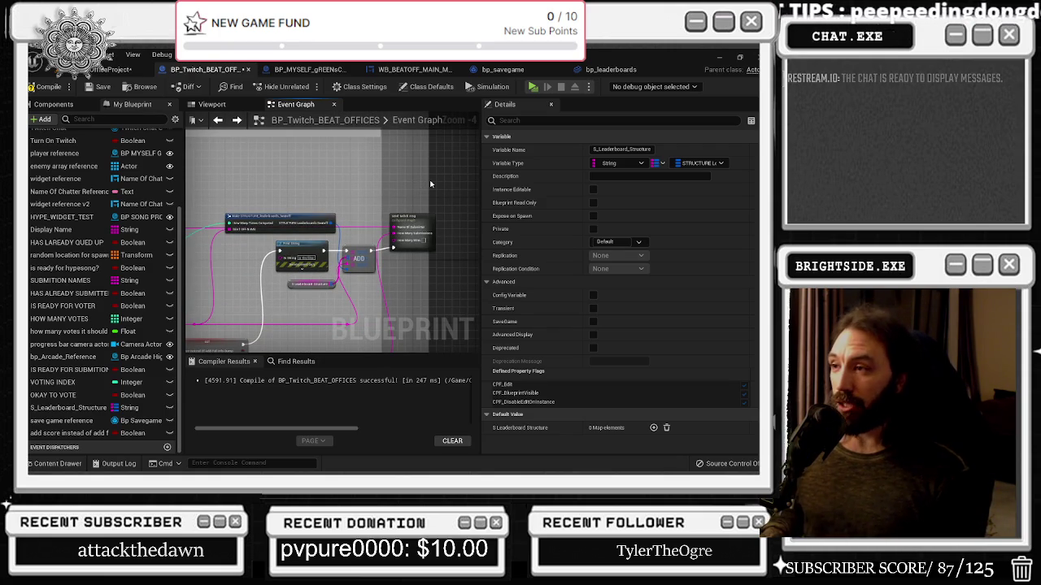
Step: Recentre the event graph on the leaderboard nodes
mouse_move(427, 179)
mouse_down()
mouse_move(377, 210)
mouse_move(414, 217)
mouse_up()
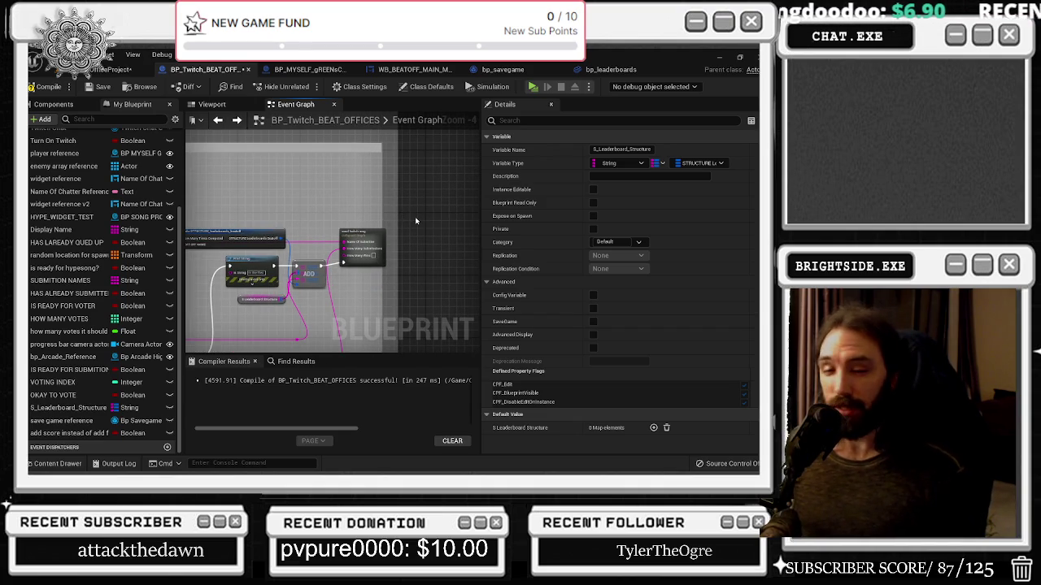
scroll(415, 216, down, 2)
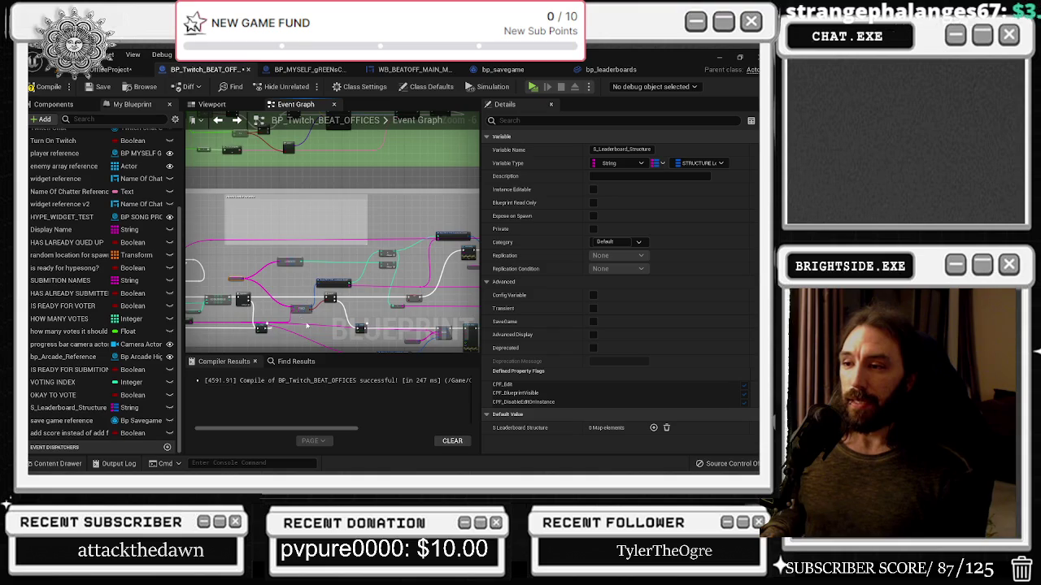
drag(307, 326, 292, 280)
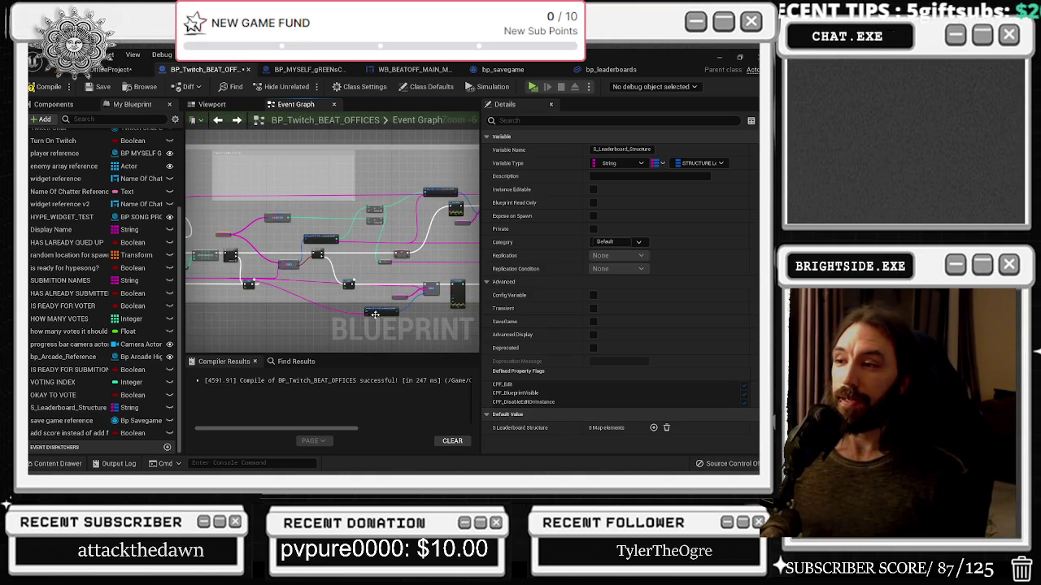
scroll(388, 312, up, 3)
click(404, 292)
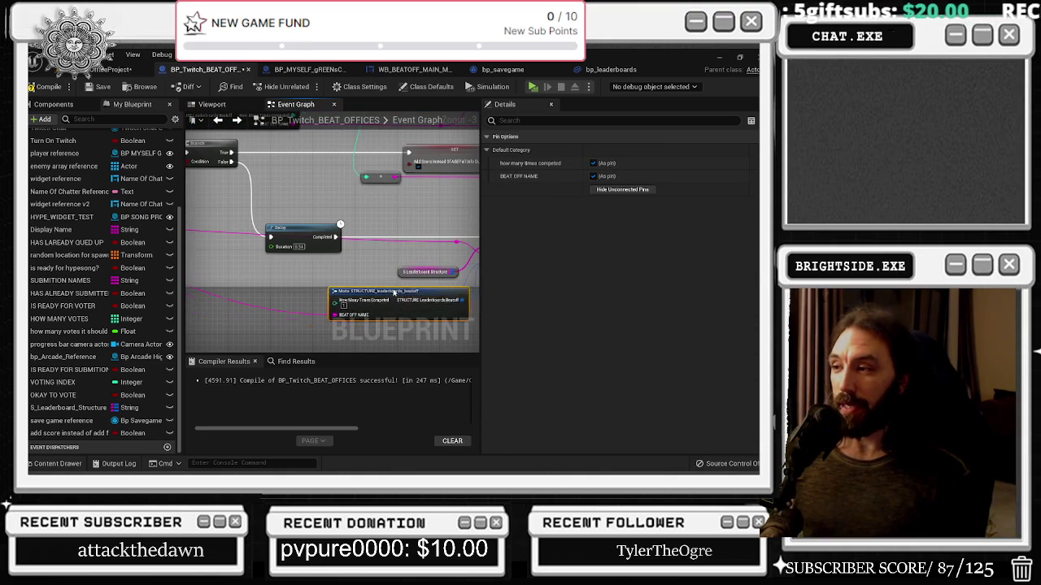
drag(404, 292, 479, 321)
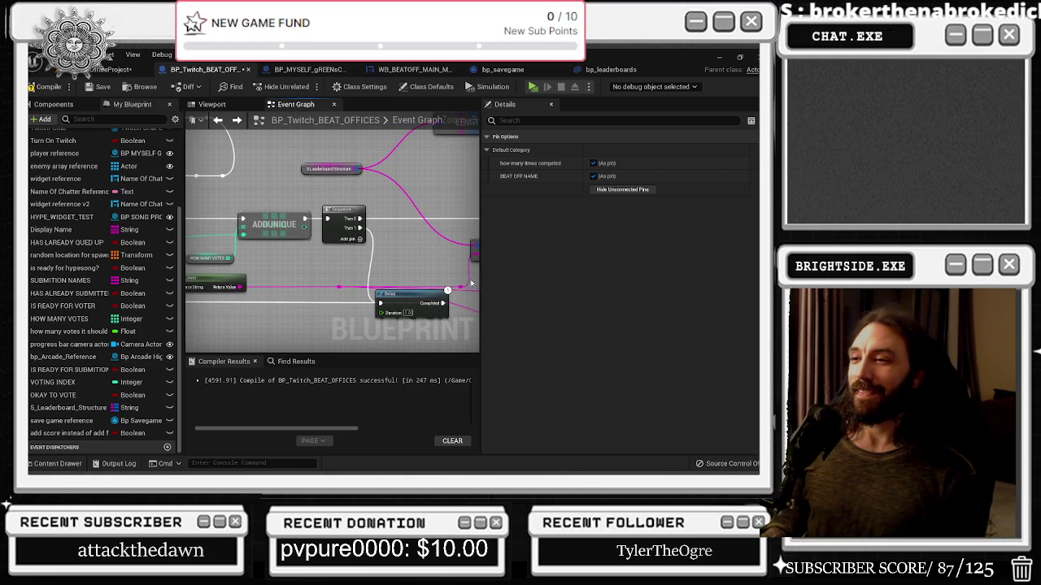
scroll(425, 266, down, 2)
drag(392, 214, 270, 225)
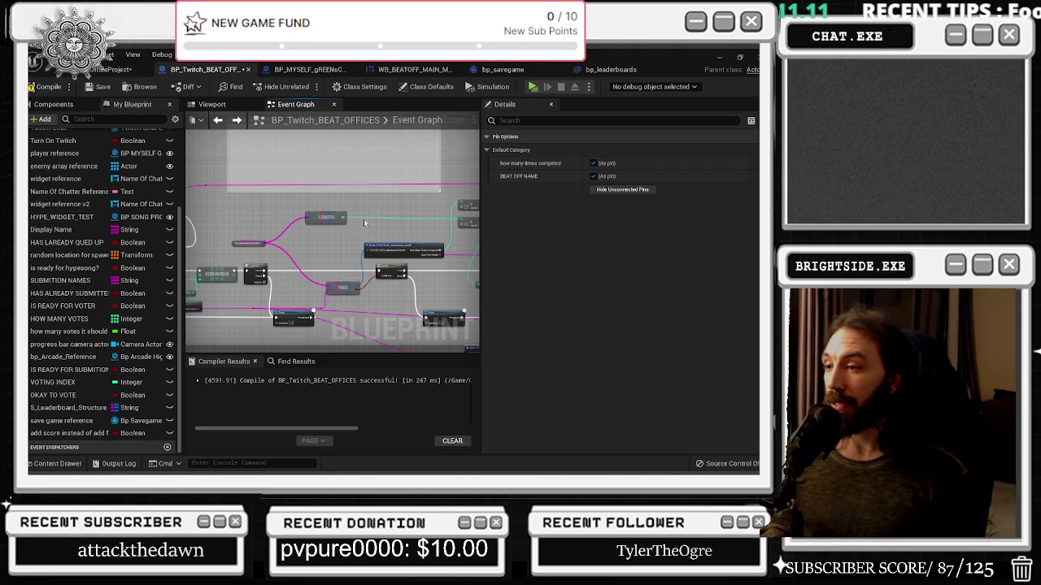
drag(363, 223, 193, 196)
scroll(254, 247, down, 2)
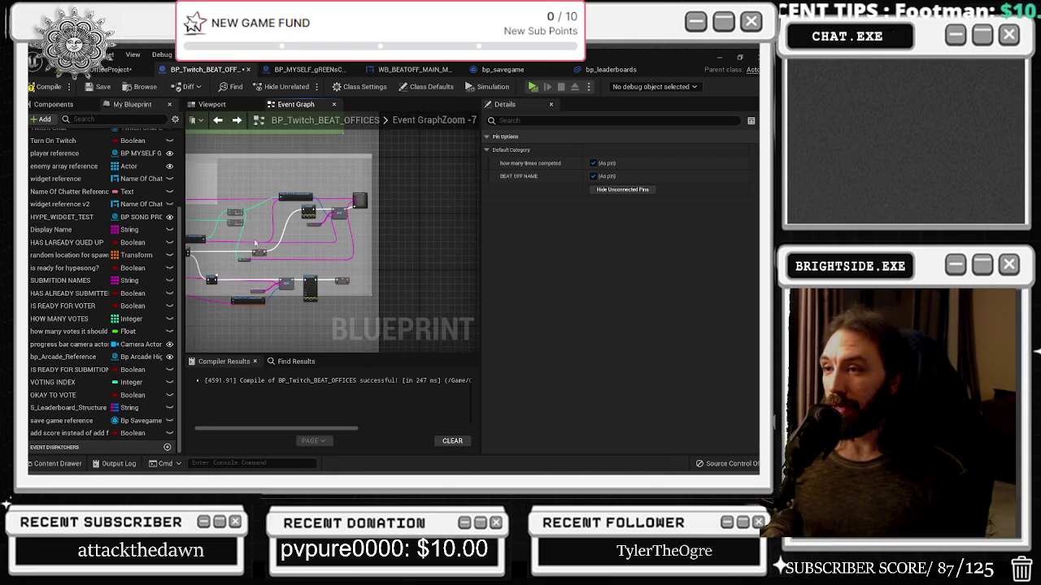
drag(292, 241, 370, 269)
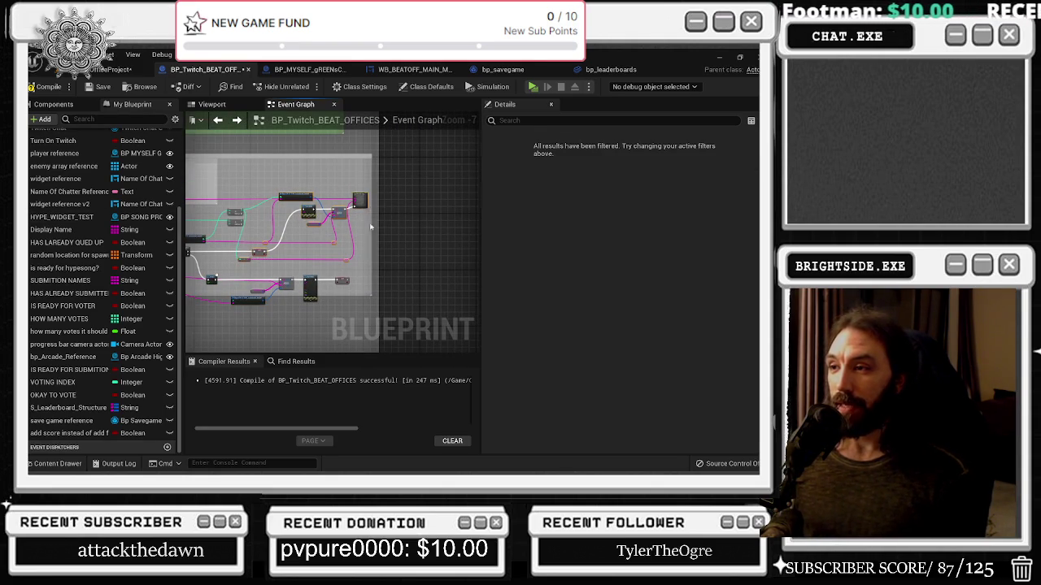
drag(366, 196, 378, 194)
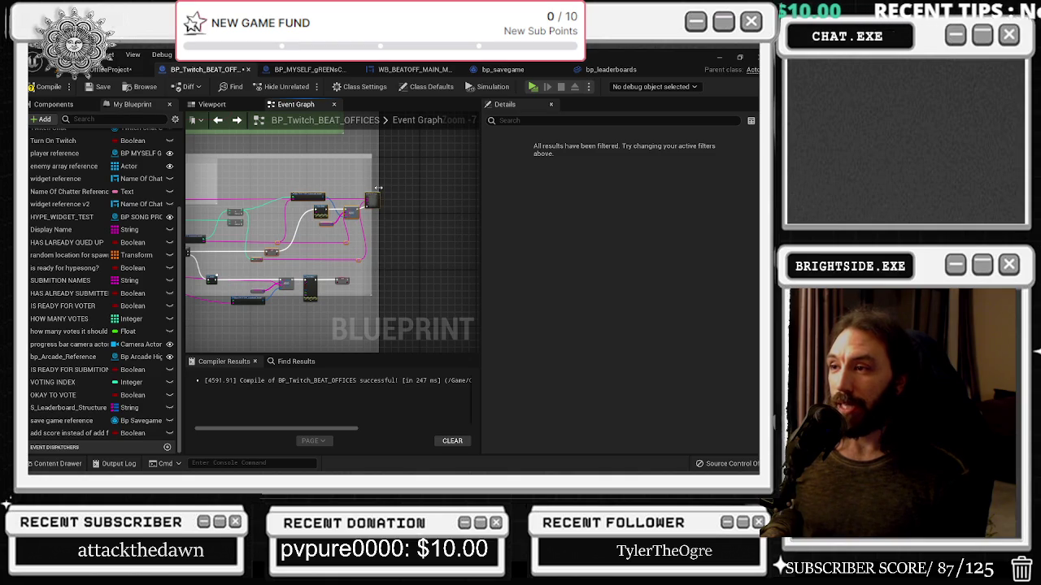
scroll(376, 184, up, 4)
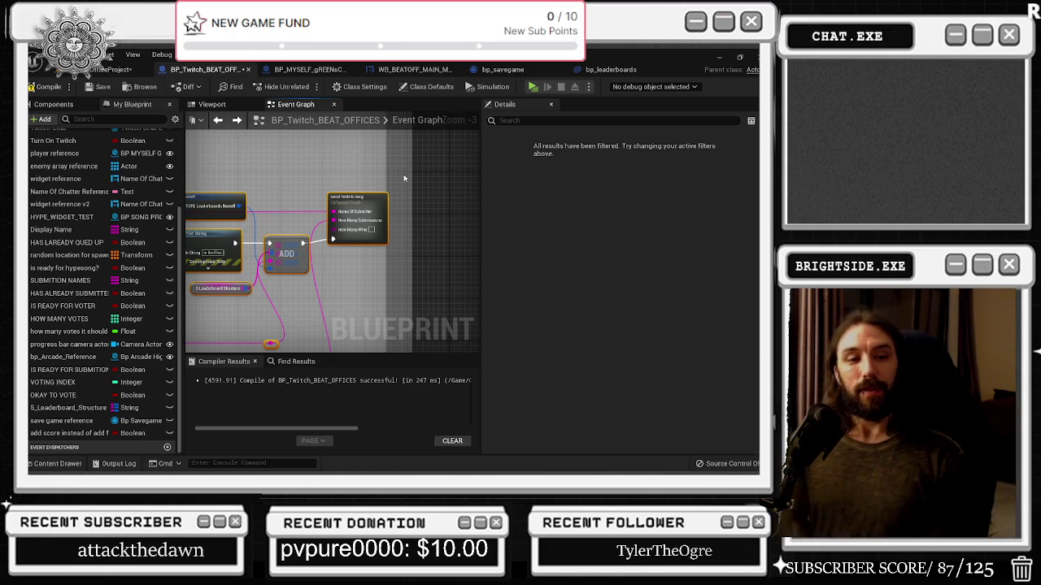
Step: Switch over to the Streamlabs stream chat window
key(alt+Tab)
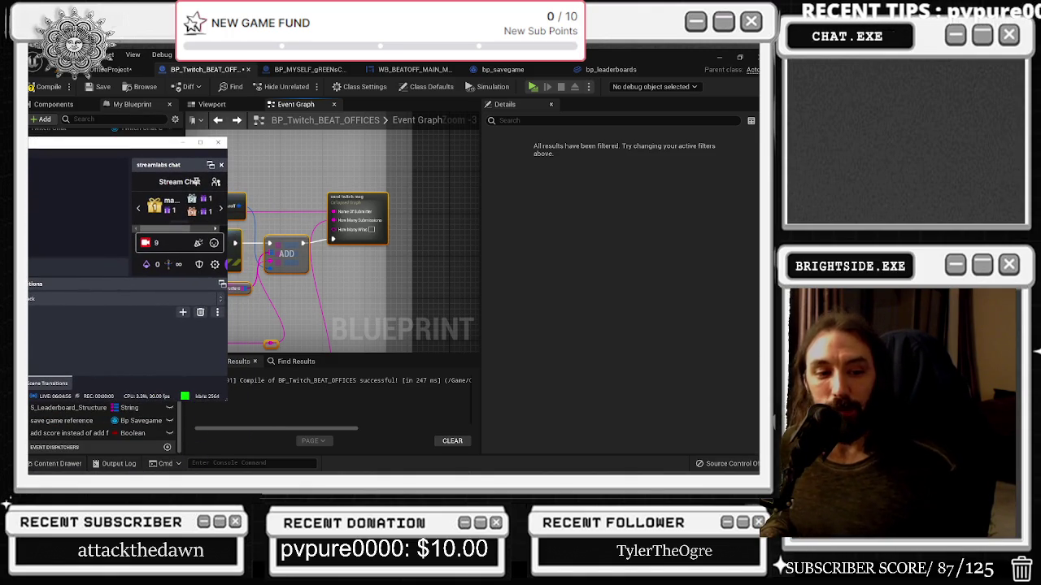
Step: Hide the Streamlabs chat and return to Unreal's STRUCTURE_leaderboards asset
key(alt+Tab)
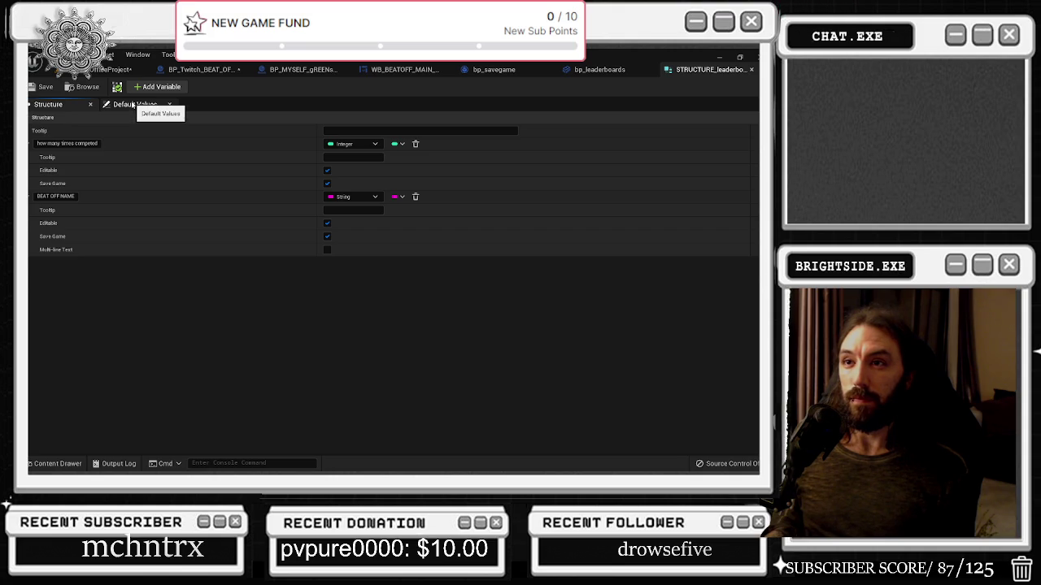
Step: Check the leaderboard structure's default values and member list
click(135, 104)
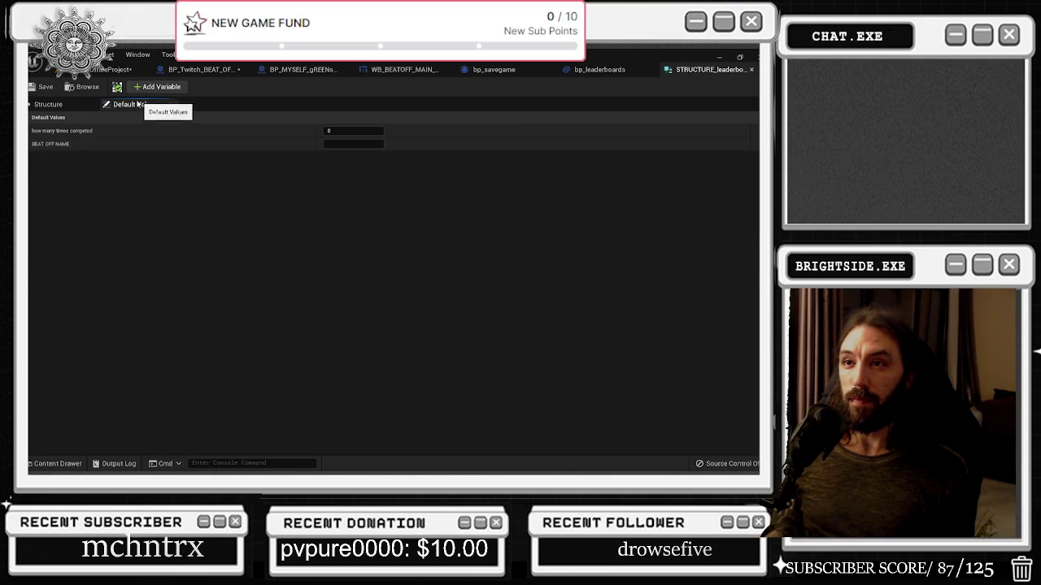
click(72, 107)
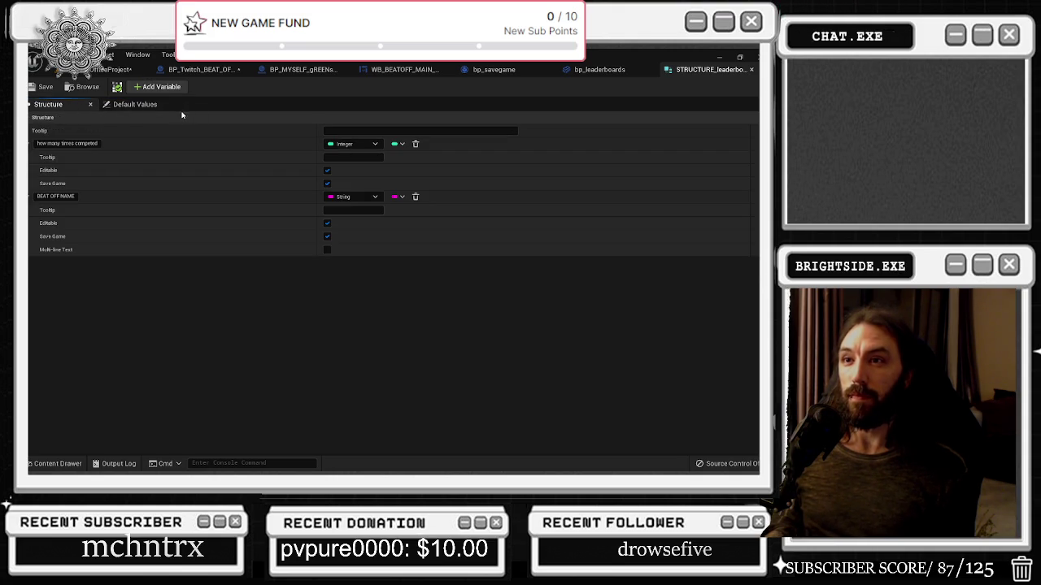
click(148, 110)
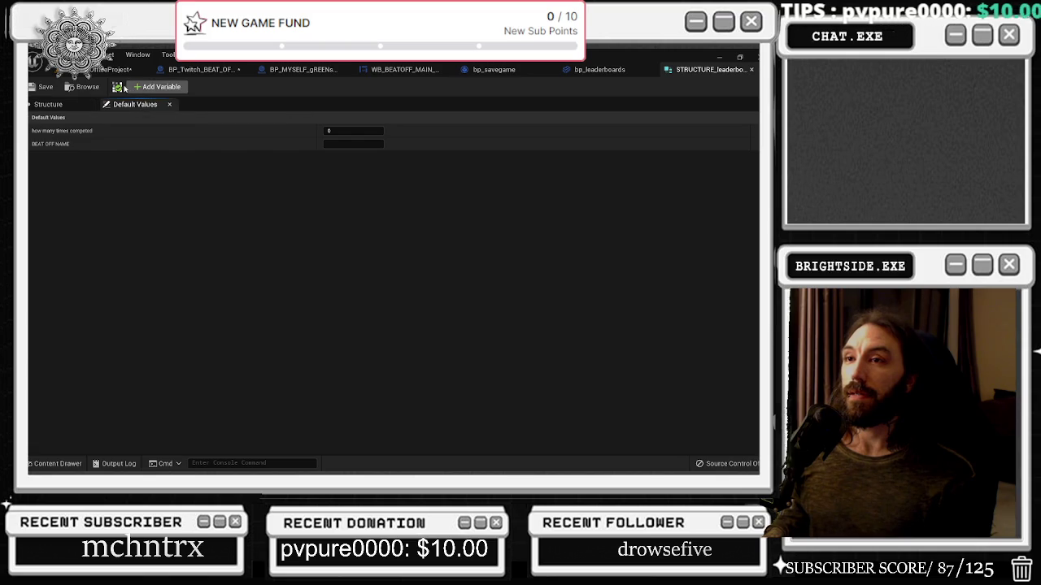
Step: Add a third Integer member, begin naming it 'H', and go to the bp_leaderboards Event Graph
click(132, 91)
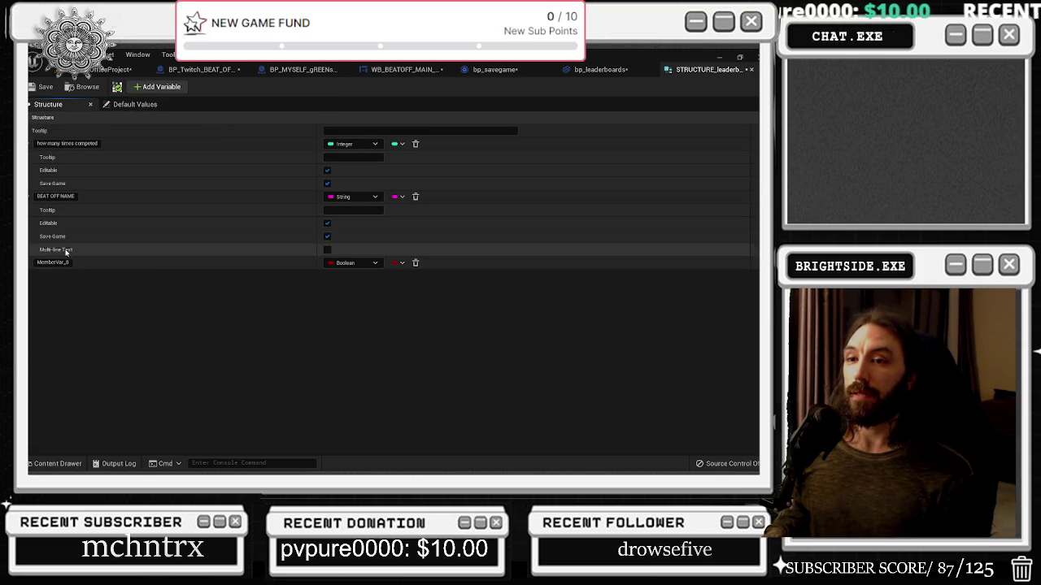
click(350, 263)
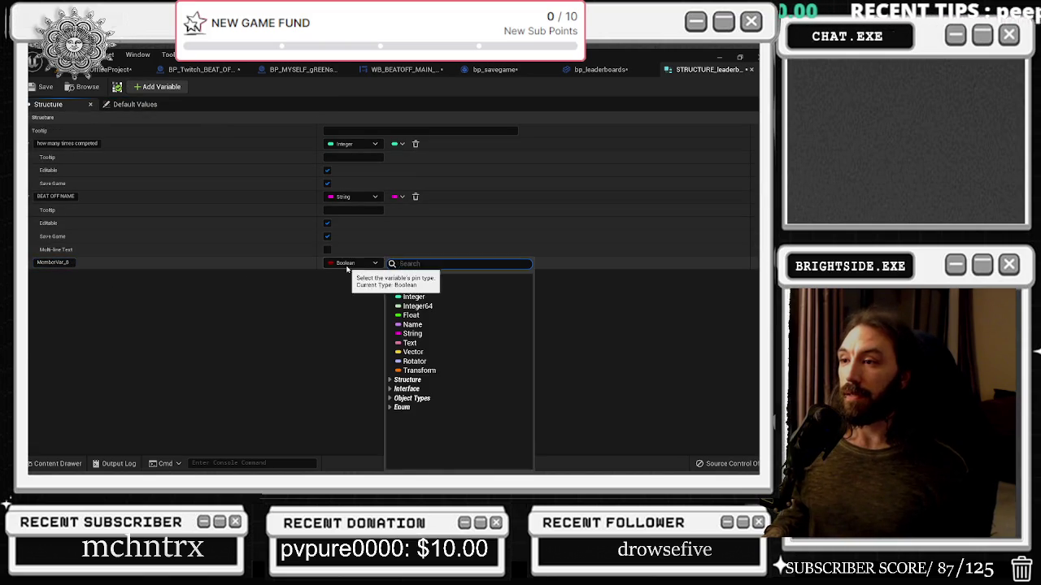
click(397, 297)
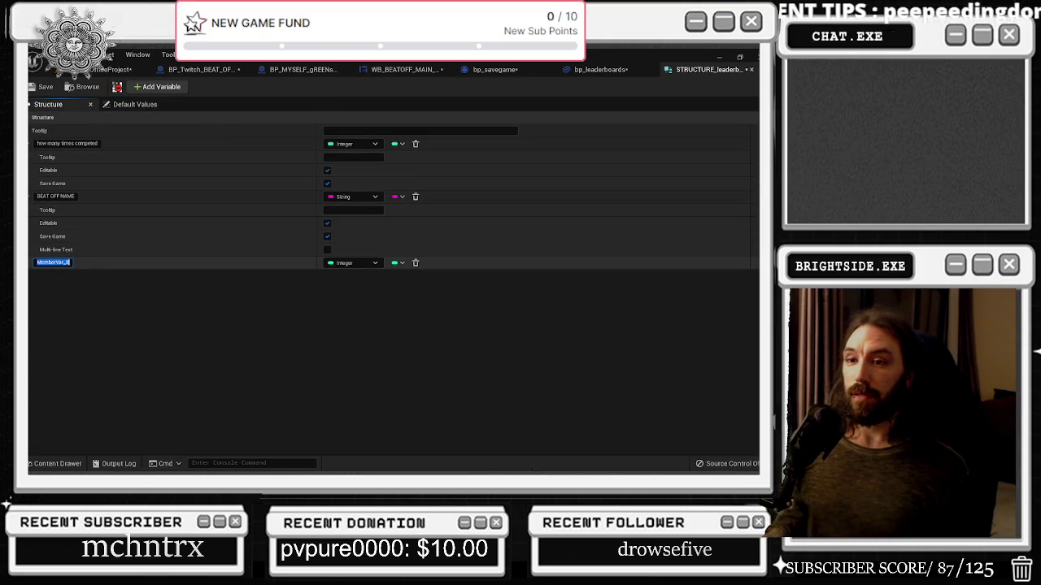
text(How M)
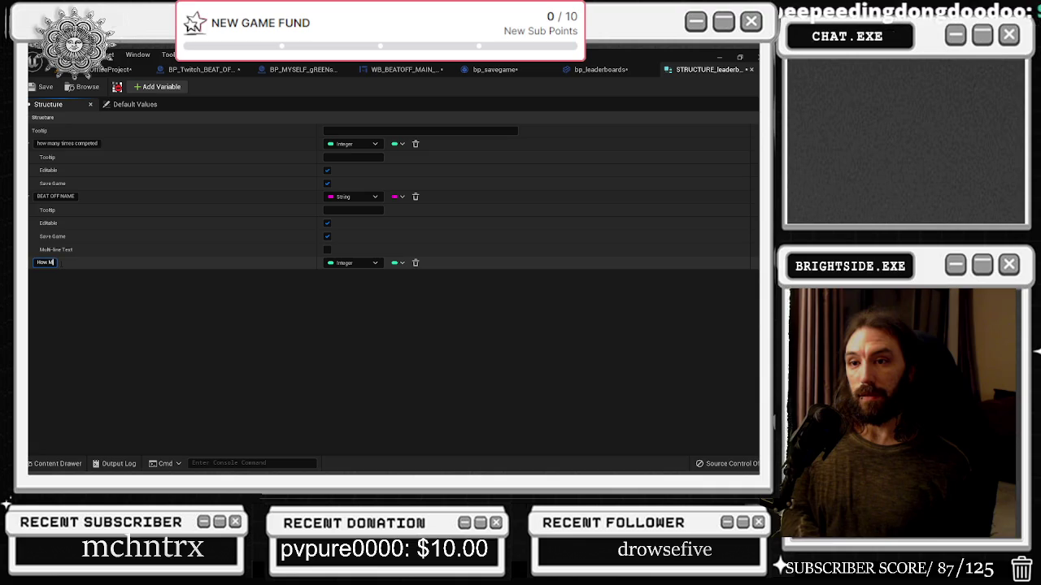
click(600, 69)
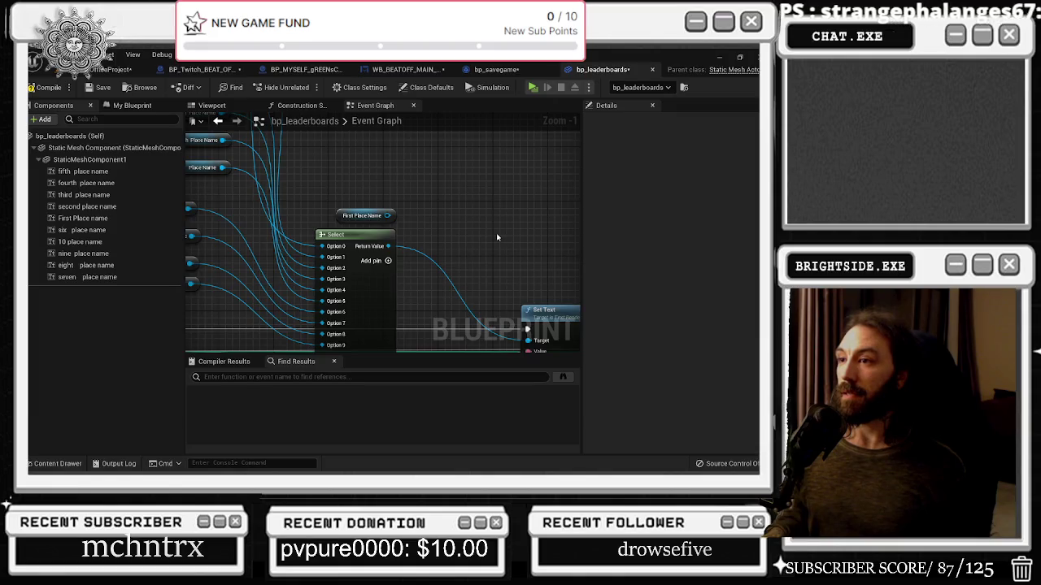
Step: Bring the Set Text node into view and move the Break STRUCTURE node further left
scroll(494, 235, down, 2)
scroll(355, 269, up, 2)
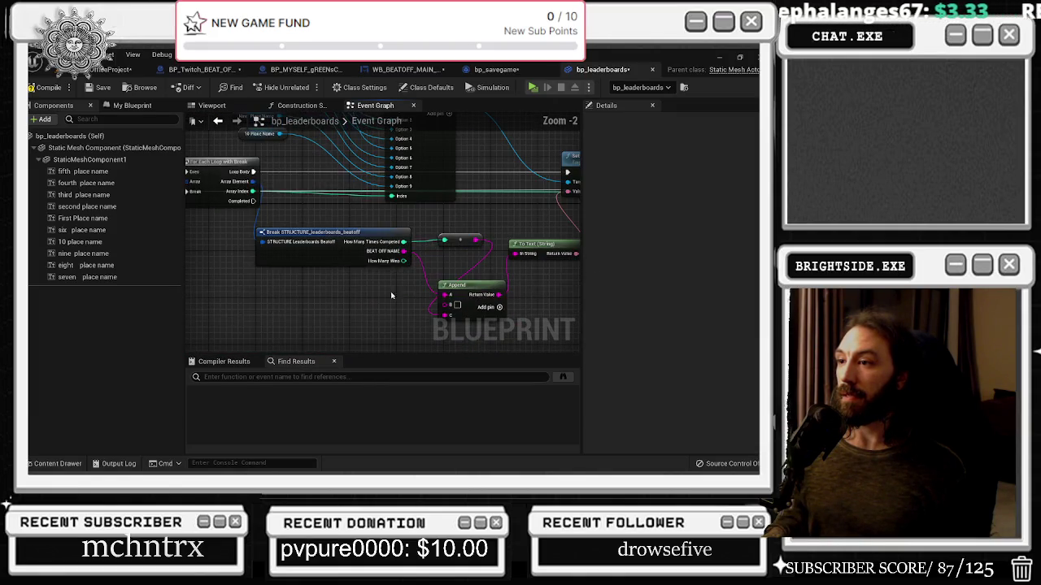
drag(385, 301, 297, 314)
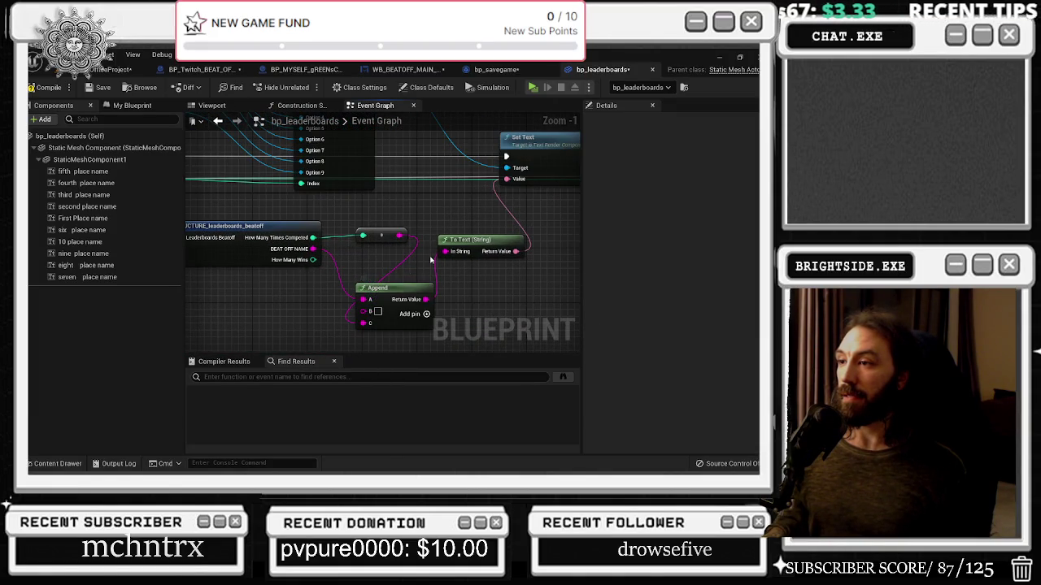
scroll(351, 289, up, 1)
scroll(351, 288, down, 1)
mouse_move(289, 288)
mouse_down()
mouse_move(352, 275)
mouse_move(425, 235)
mouse_move(336, 235)
mouse_up()
drag(483, 241, 412, 244)
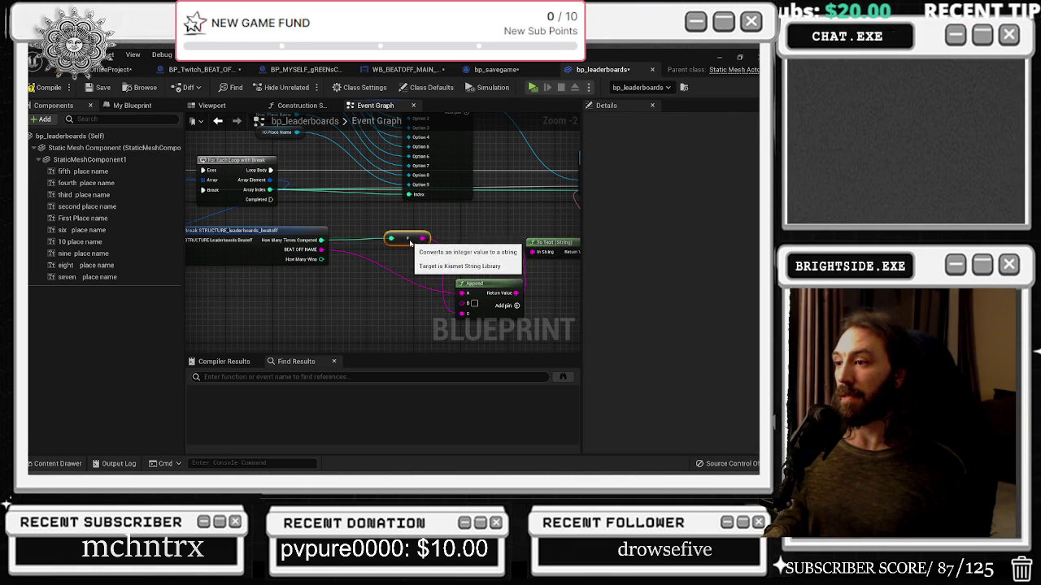
Step: Add pin E to Append and wire How Many Wins into it through an int-to-string node
drag(518, 291, 504, 278)
click(504, 274)
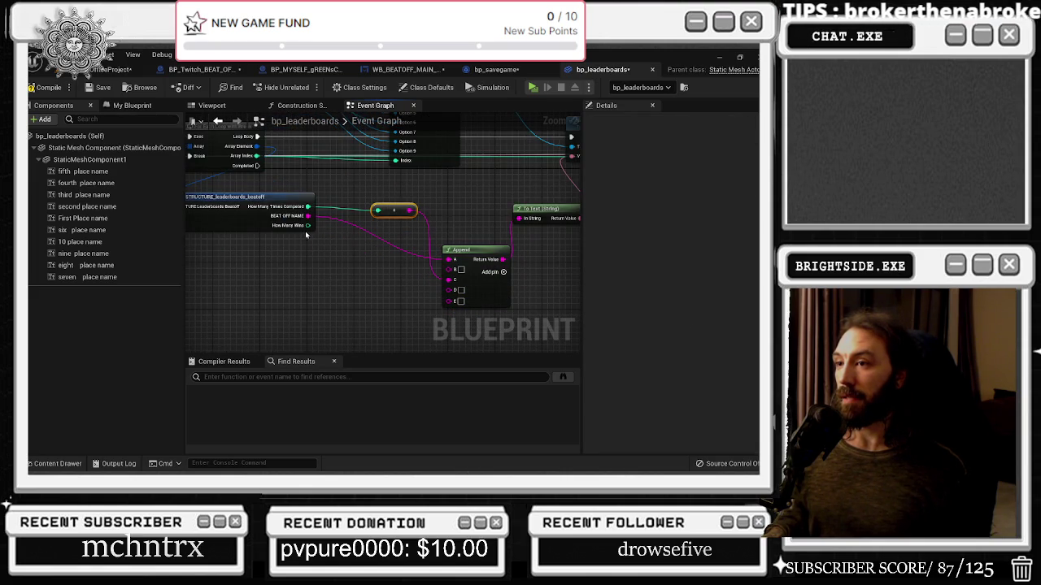
drag(308, 225, 448, 301)
drag(328, 228, 378, 304)
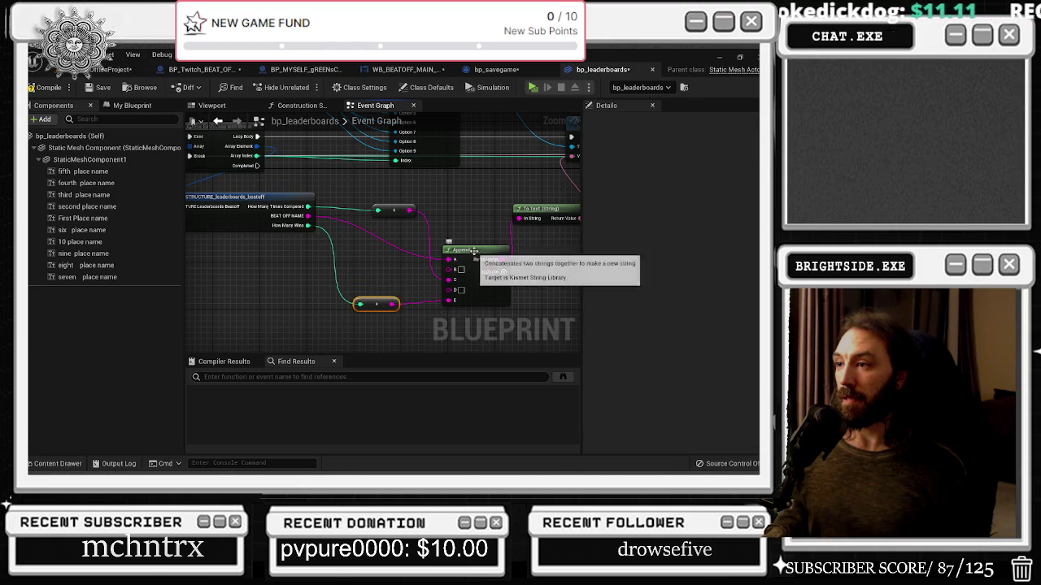
Step: Review the Branch, >= comparison, Select and For Each Loop nodes, then open the Construction Script
drag(460, 269, 429, 272)
drag(442, 209, 365, 213)
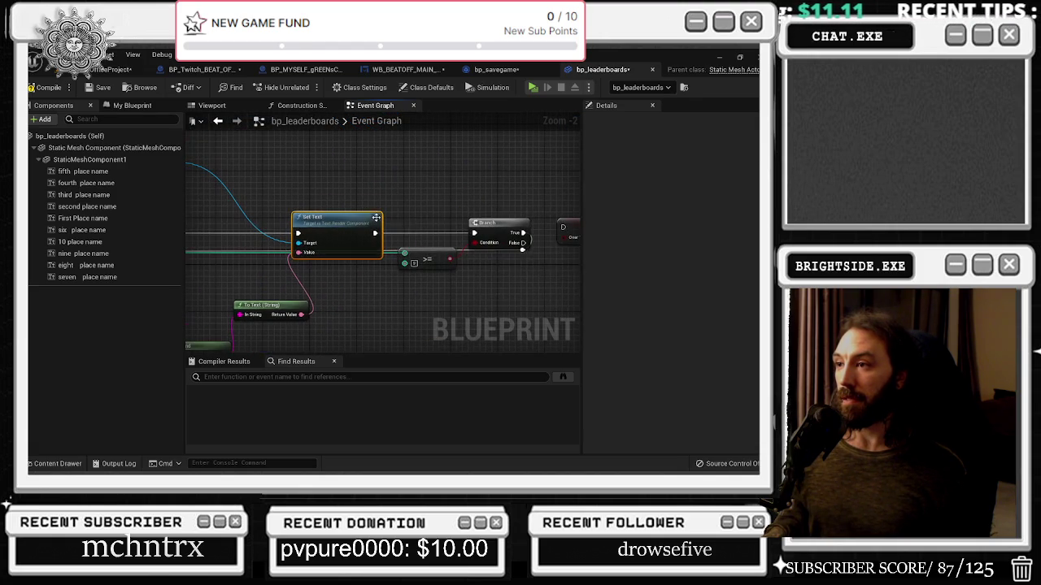
click(437, 260)
drag(500, 247, 376, 252)
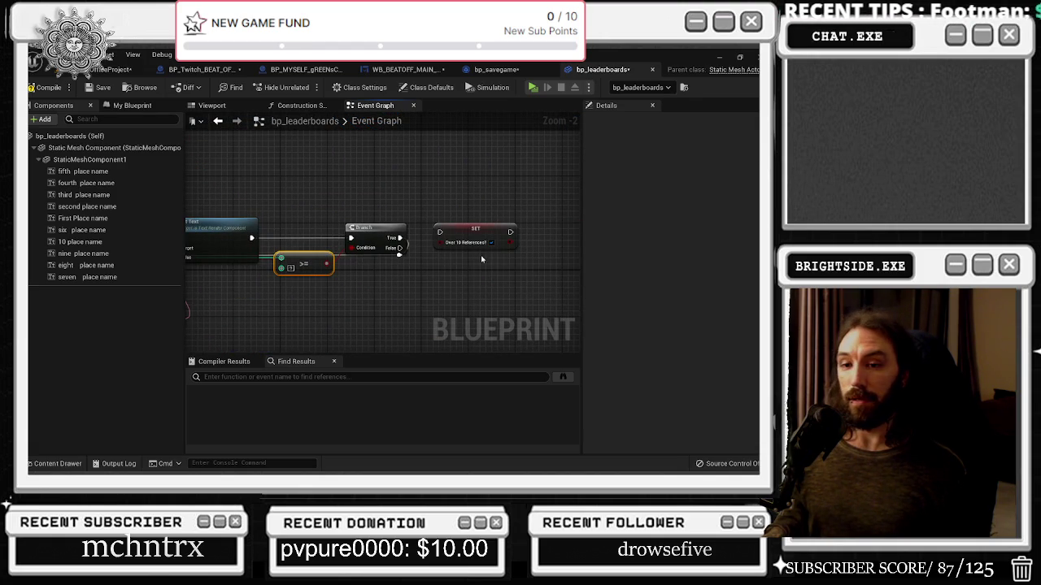
drag(252, 218, 248, 111)
drag(237, 215, 359, 195)
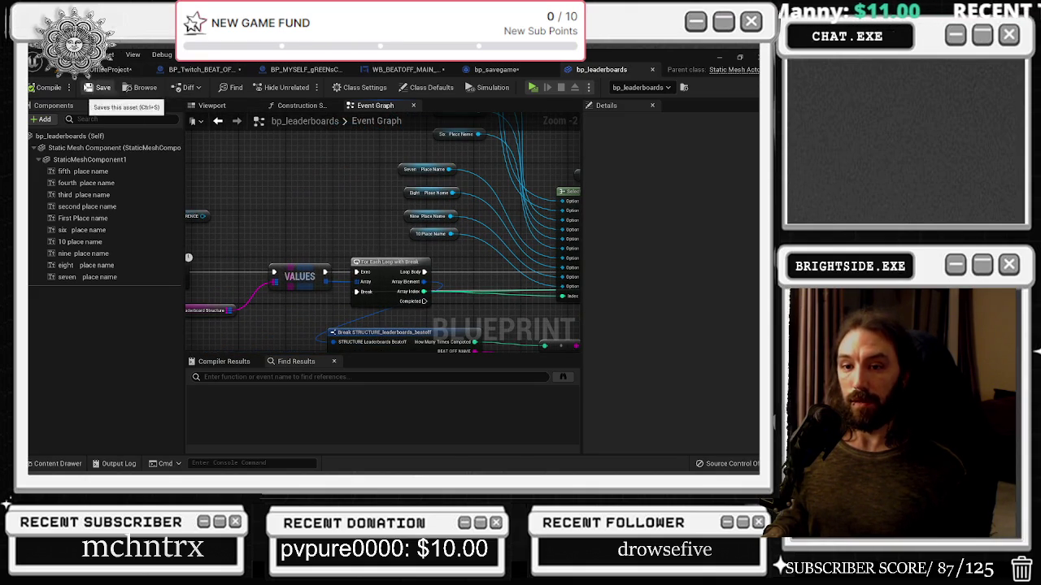
click(301, 105)
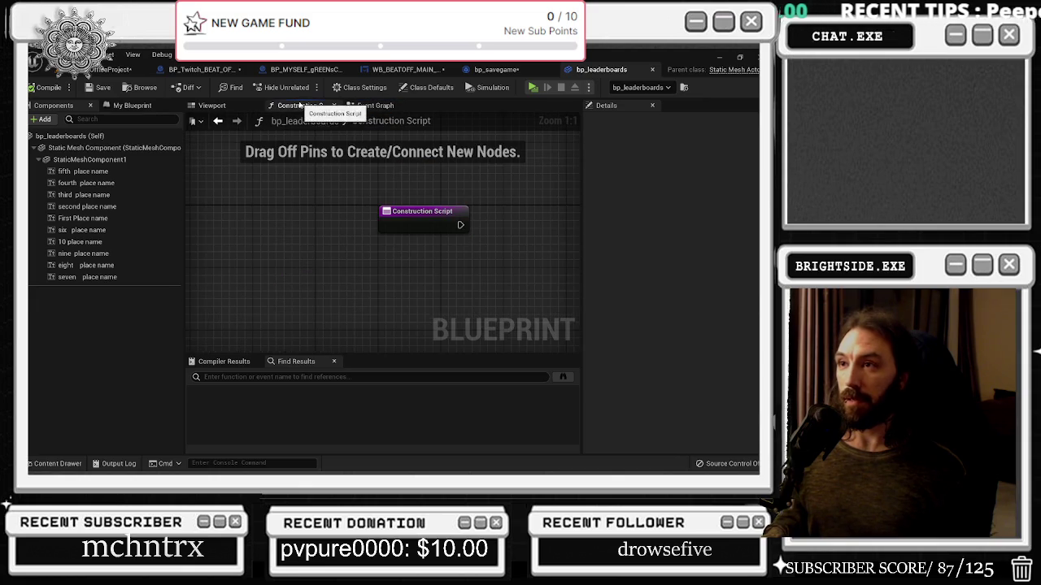
Step: Nudge all ten place-name texts slightly left, then select the First Place name text
click(334, 105)
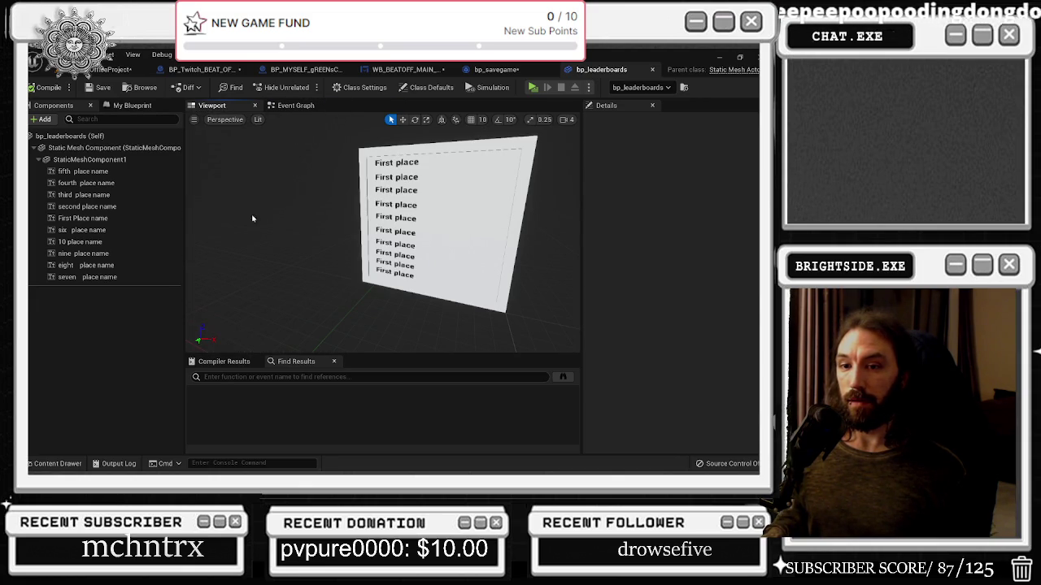
click(85, 171)
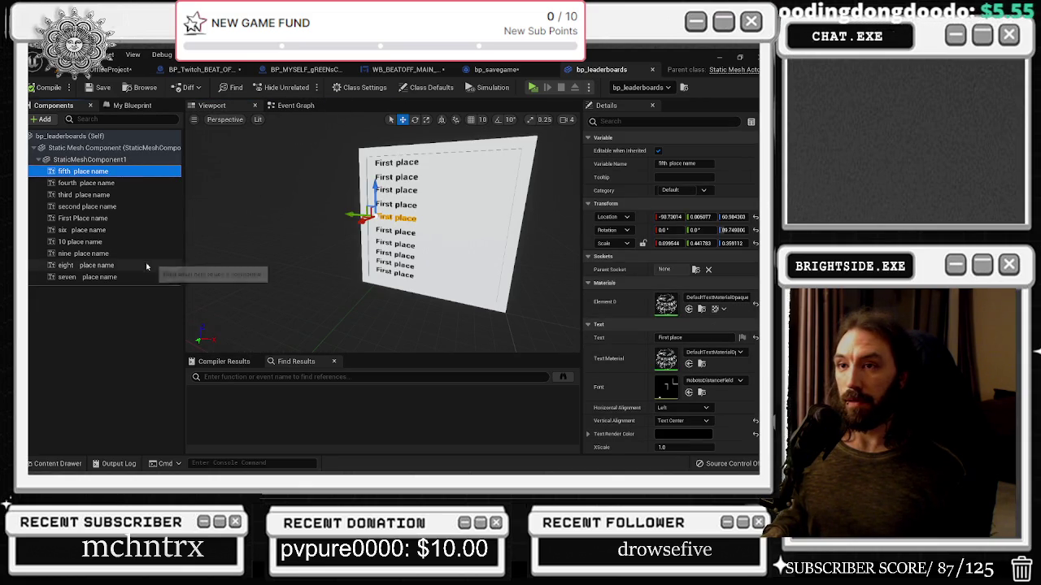
shift+click(114, 276)
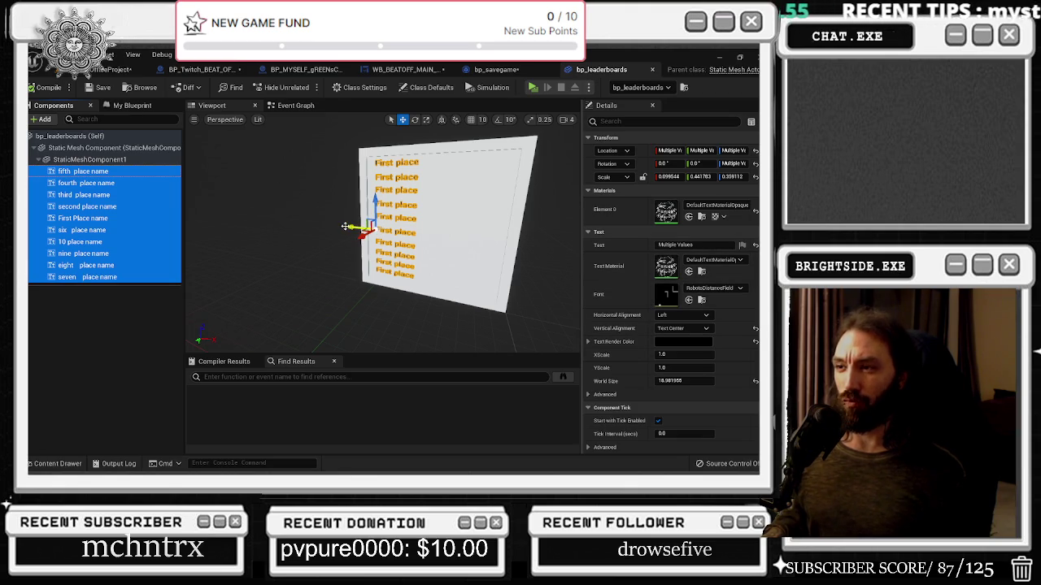
drag(351, 226, 348, 229)
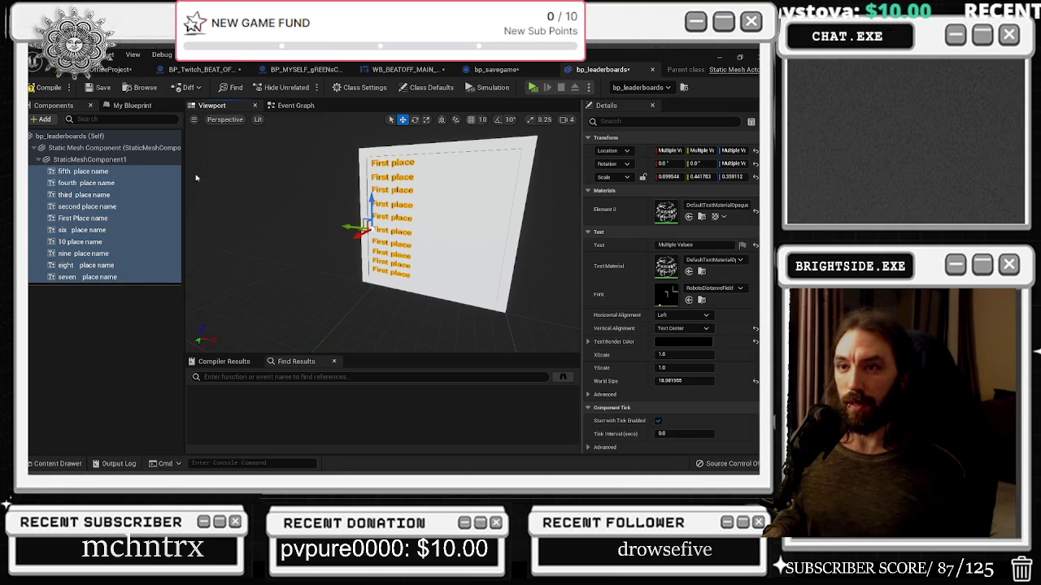
click(92, 170)
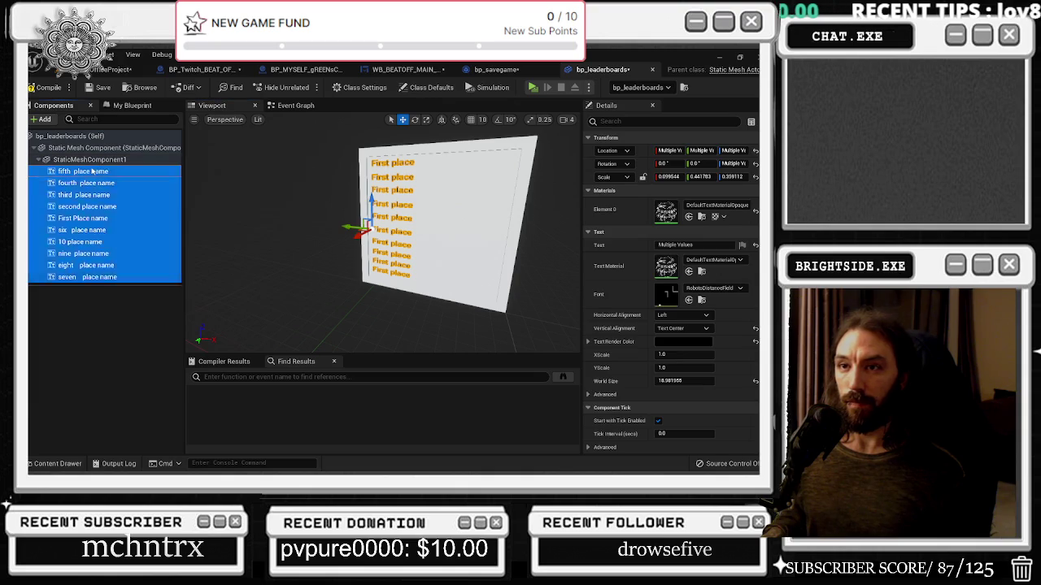
click(93, 171)
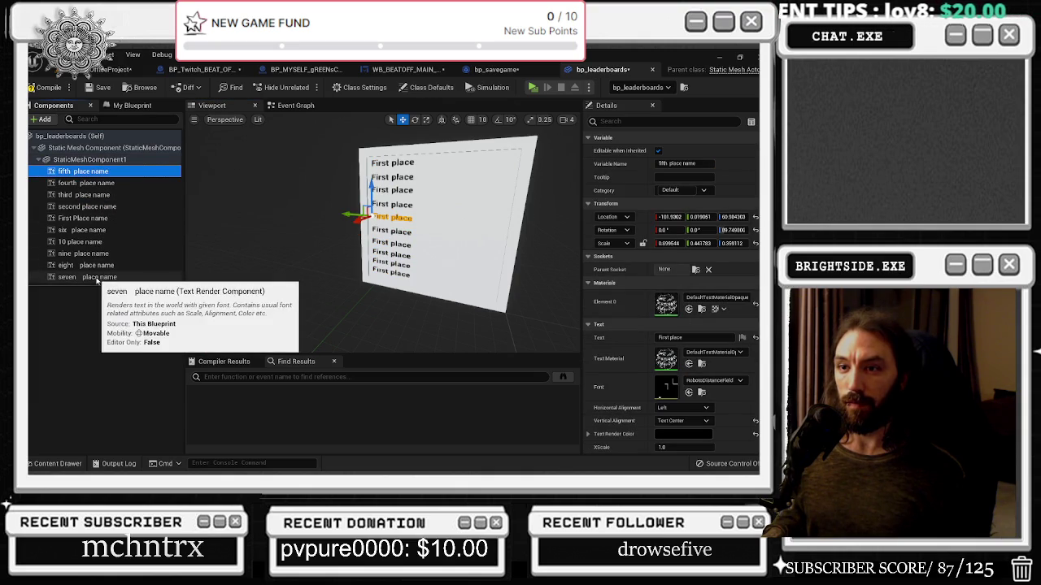
click(164, 219)
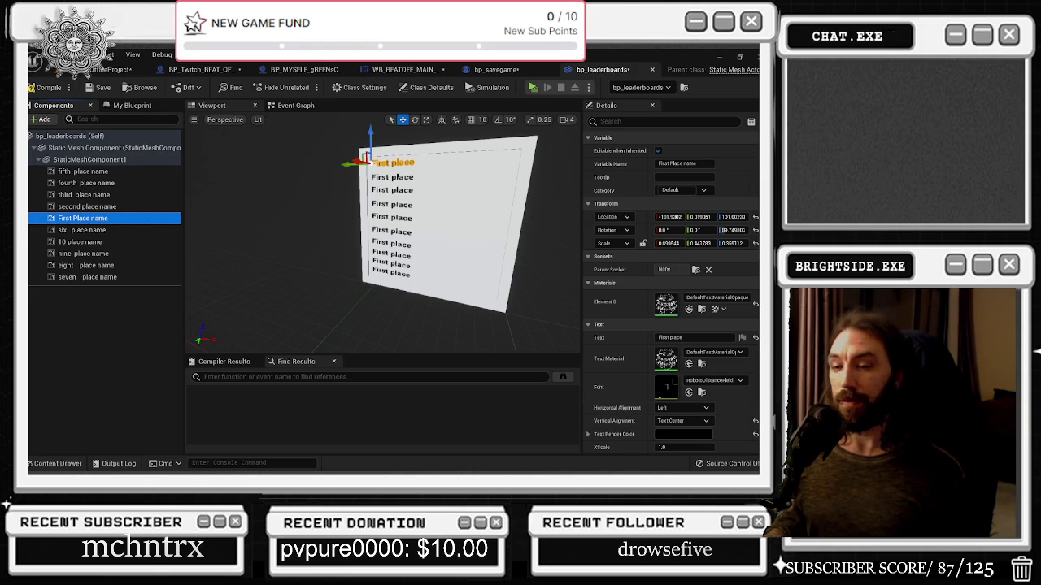
Step: Alt-drag a copy of the First Place name text up above the place-name rows
click(430, 155)
scroll(429, 155, up, 5)
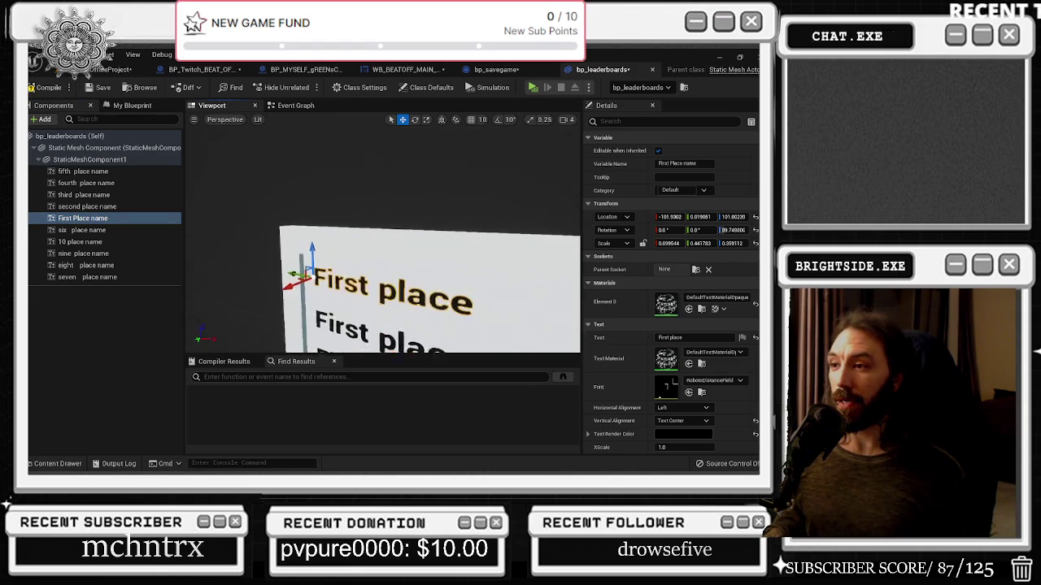
scroll(382, 244, down, 2)
mouse_move(353, 224)
mouse_down()
mouse_move(365, 207)
mouse_move(356, 219)
mouse_up()
scroll(382, 244, up, 3)
scroll(383, 244, down, 3)
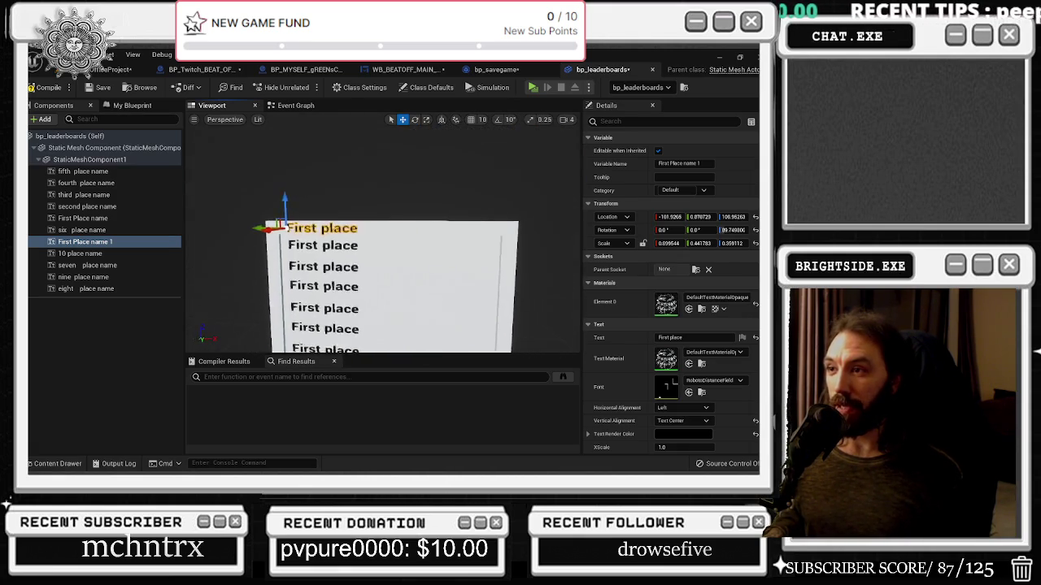
scroll(382, 244, up, 2)
scroll(382, 244, down, 2)
drag(382, 244, 301, 244)
Step: Set the copy's text to TOP 10 and rename the component TOP 10
click(683, 337)
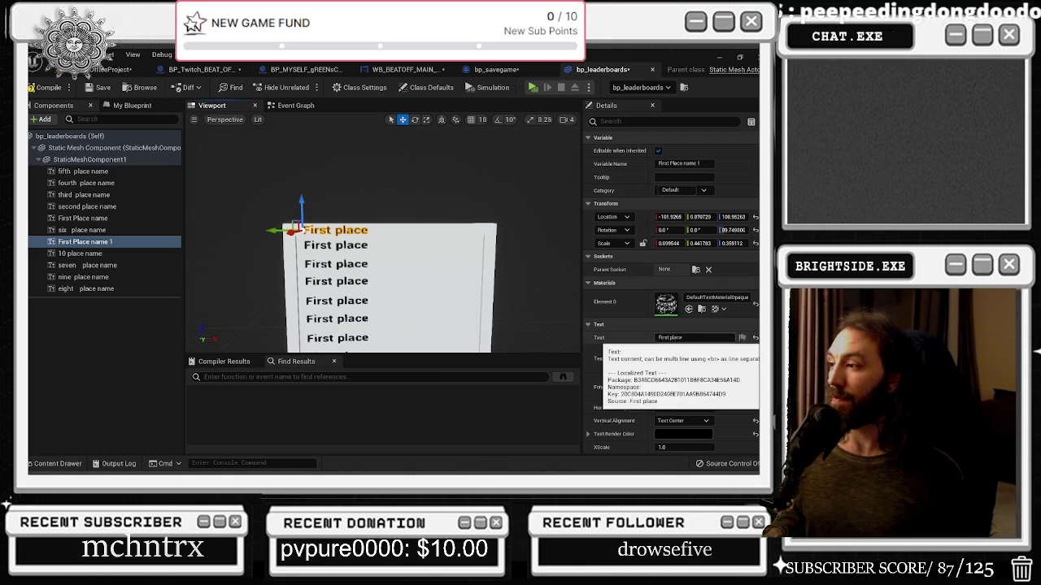
text(TOP 10)
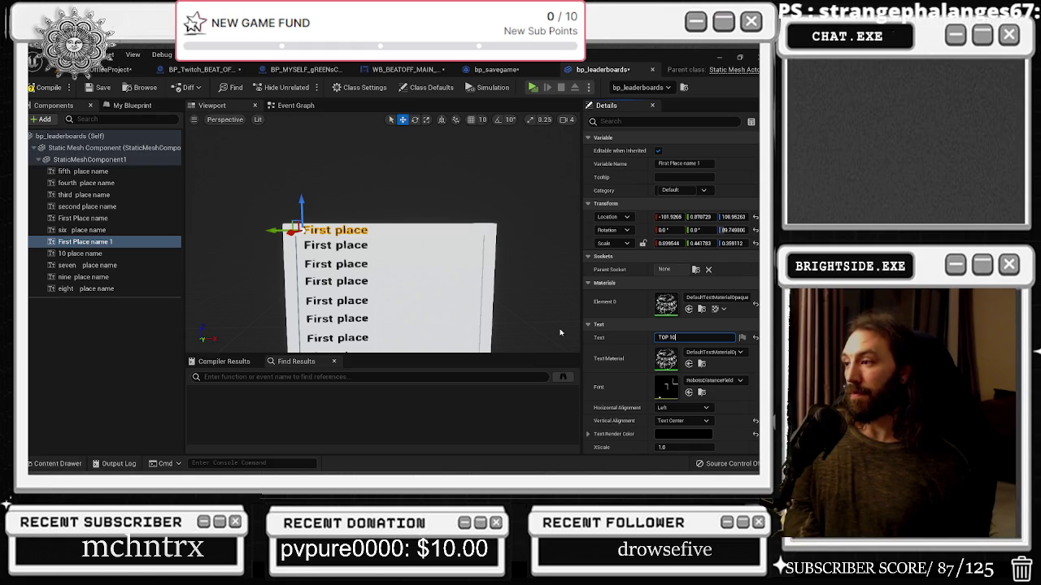
key(Return)
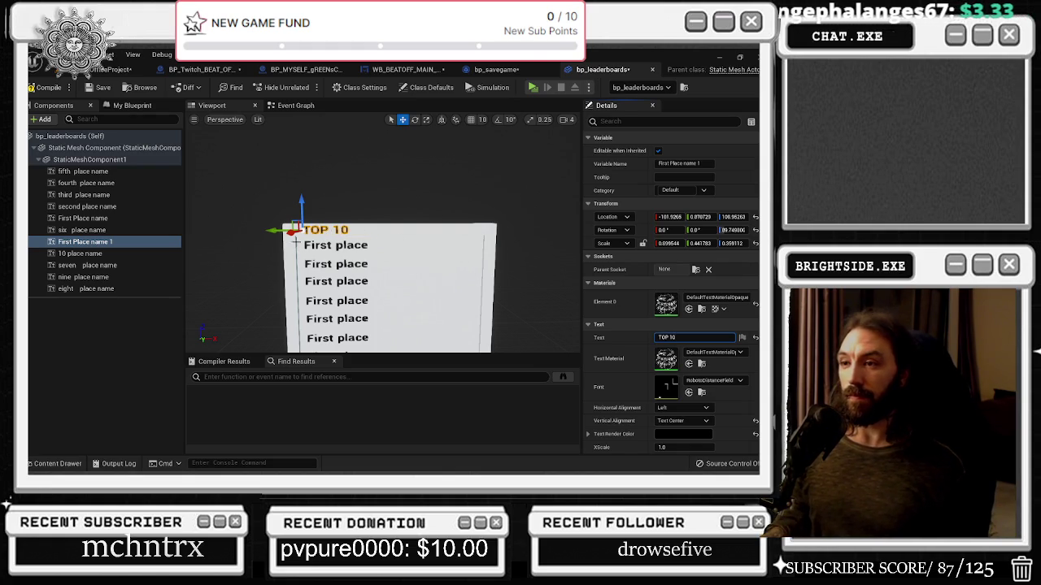
drag(272, 230, 391, 230)
key(ctrl+z)
click(57, 243)
text(TOP 10)
key(Return)
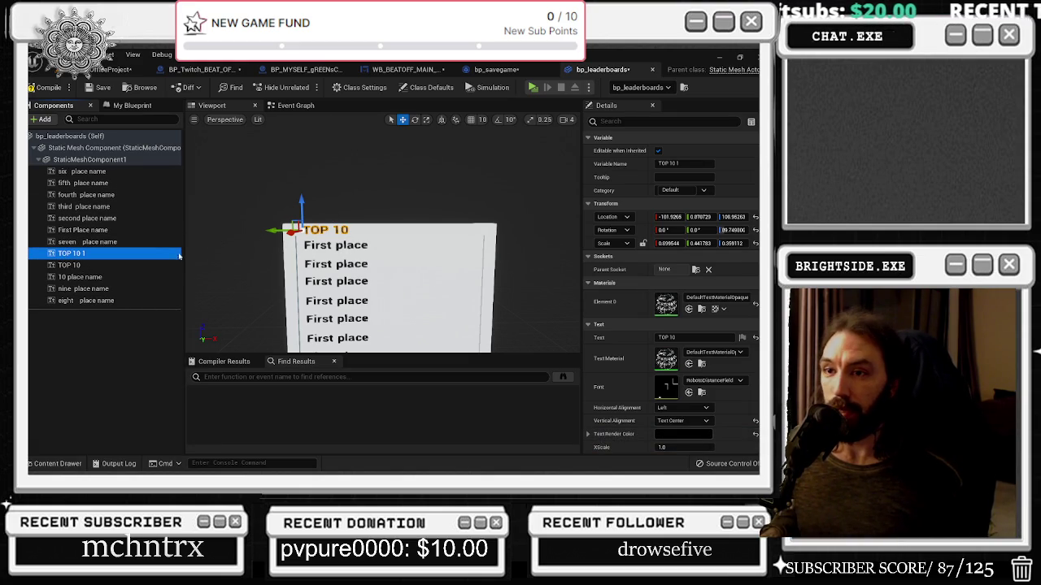
Step: Alt-drag a second TOP 10 label to the right of the heading and clear its name
mouse_move(278, 231)
mouse_down()
mouse_move(374, 244)
mouse_move(382, 268)
mouse_move(365, 235)
mouse_up()
scroll(382, 236, up, 5)
scroll(382, 236, down, 5)
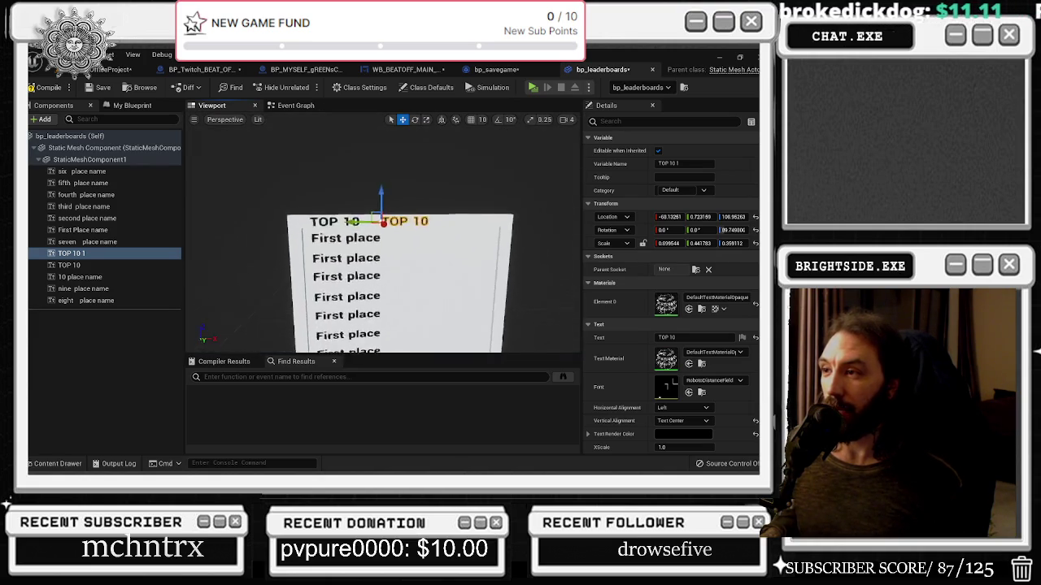
scroll(382, 236, up, 6)
scroll(393, 252, down, 6)
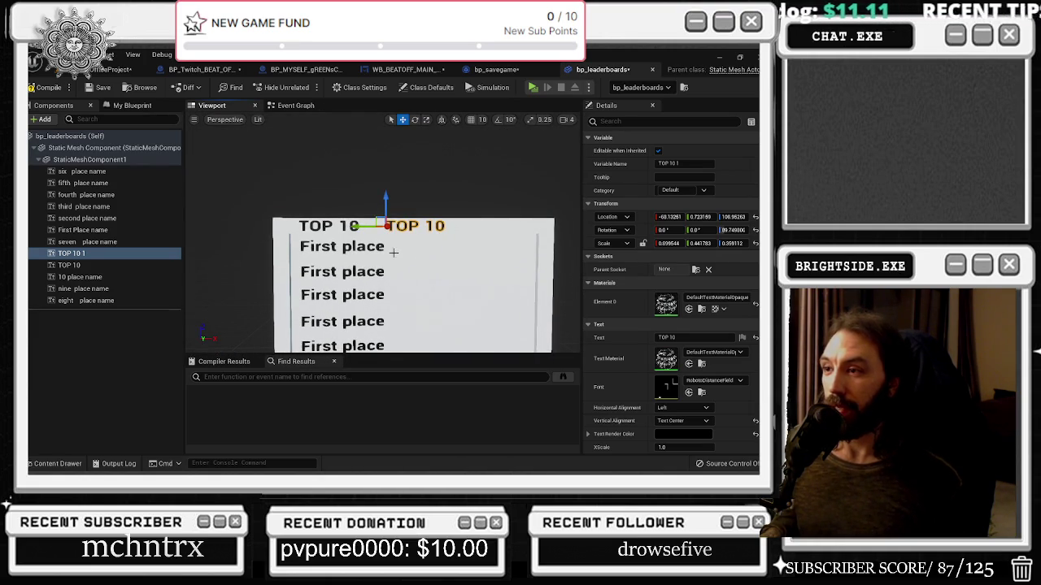
drag(364, 229, 368, 227)
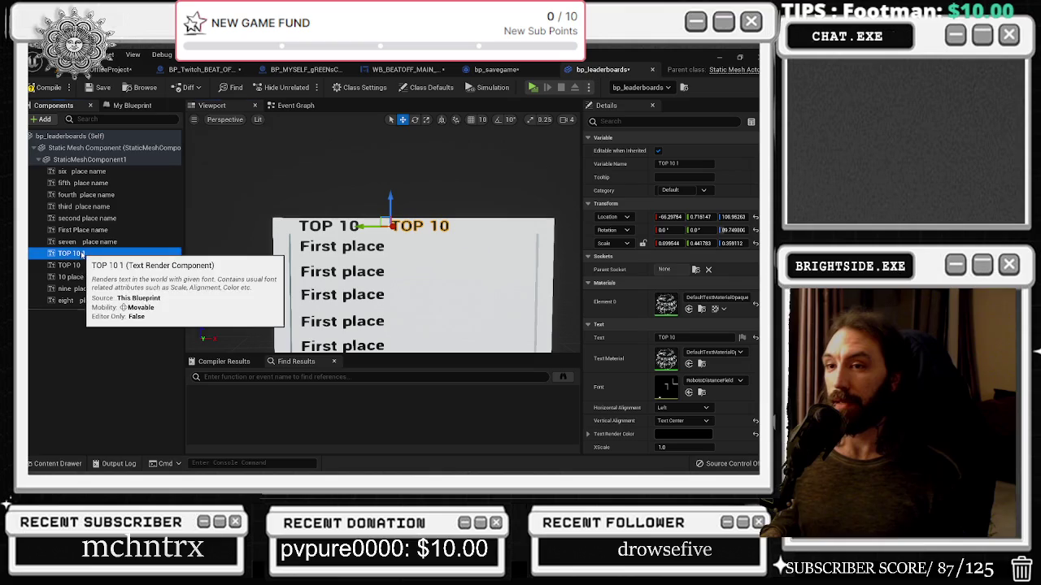
key(F2)
key(BackSpace)
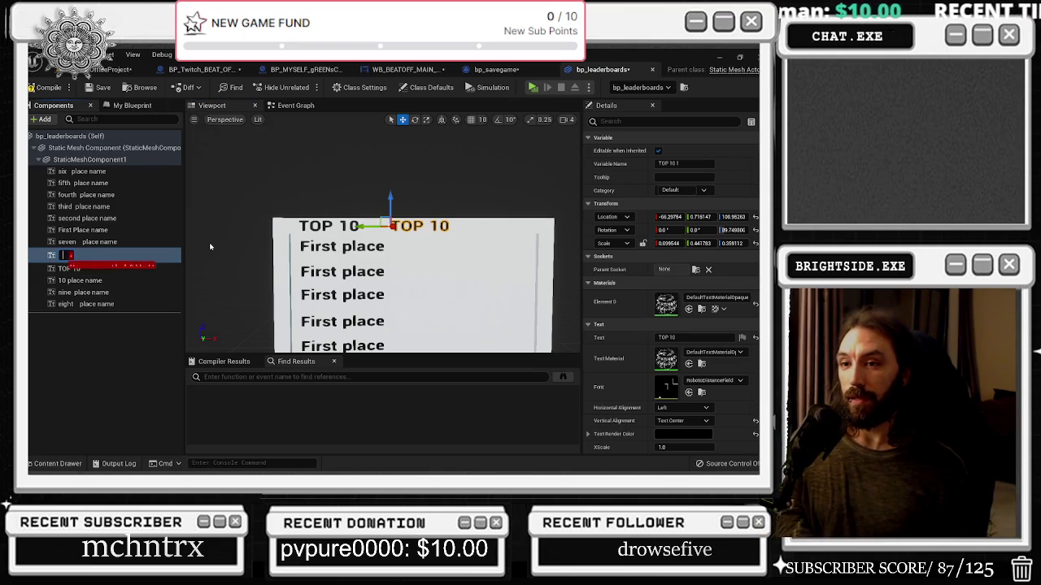
Step: Rename the second heading component ROUNDS and set its text to ROUNDS
text(f)
key(BackSpace)
text(ROUNDS)
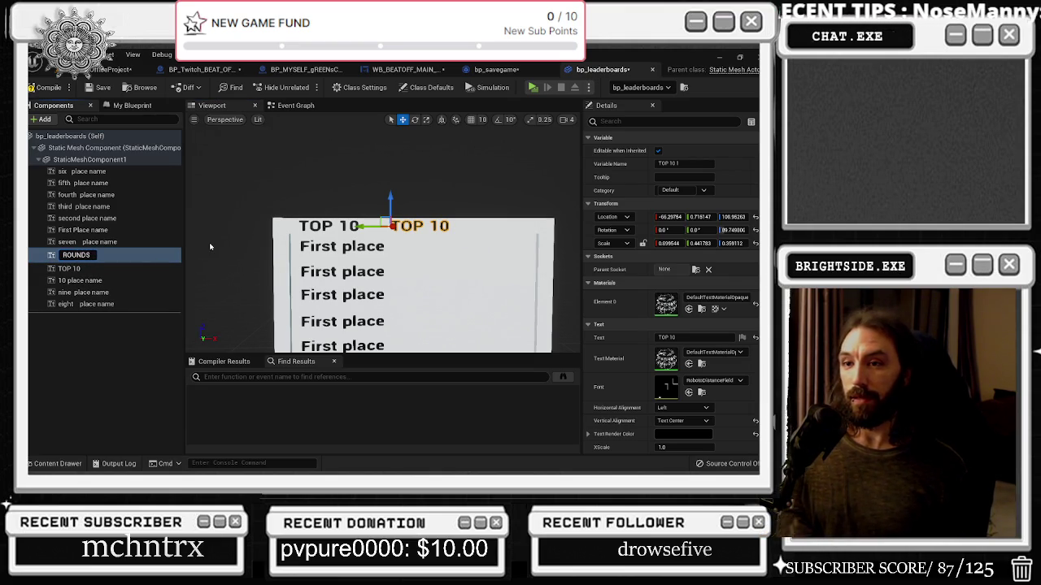
key(Return)
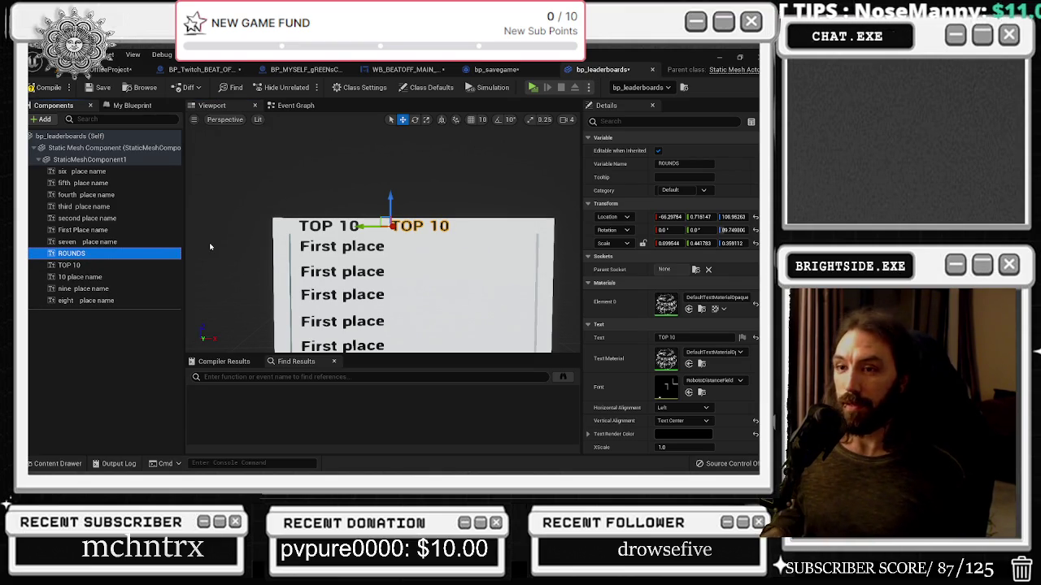
click(674, 336)
text(ROUNDS)
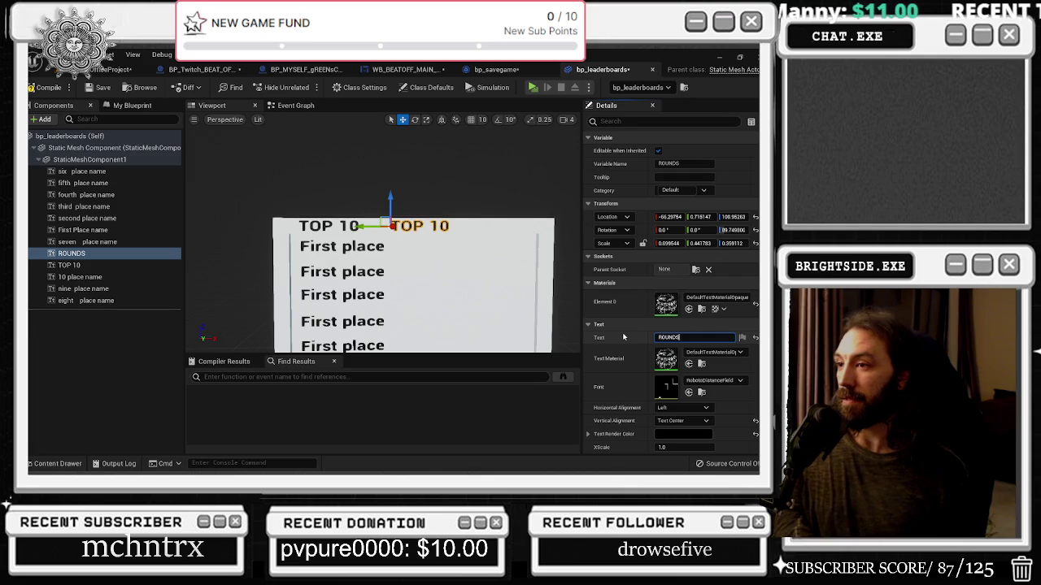
key(Return)
Step: Move ROUNDS right, then duplicate it and set the copy's text to WINS
drag(366, 228, 486, 228)
key(ctrl+d)
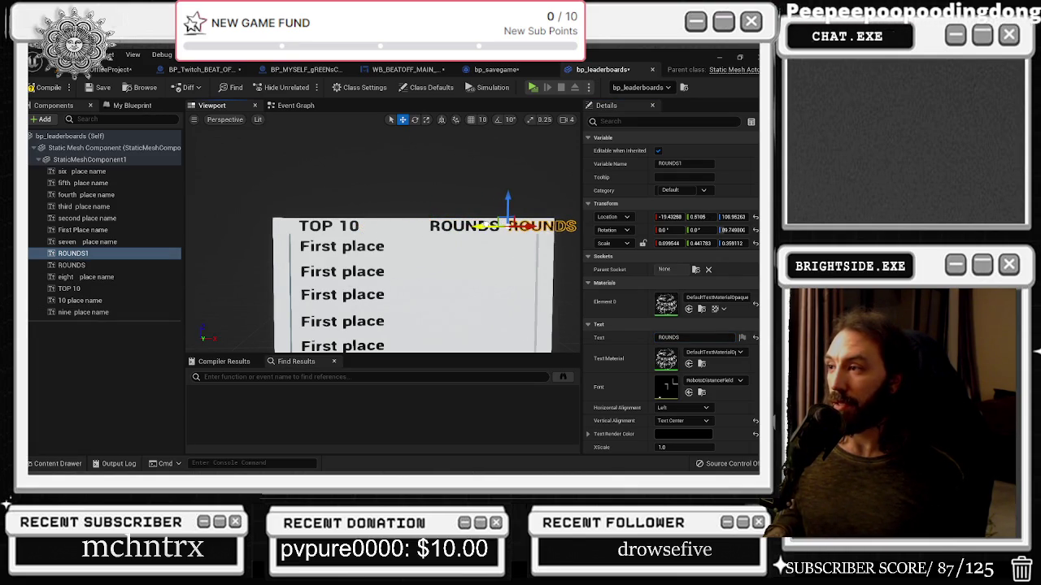
click(674, 337)
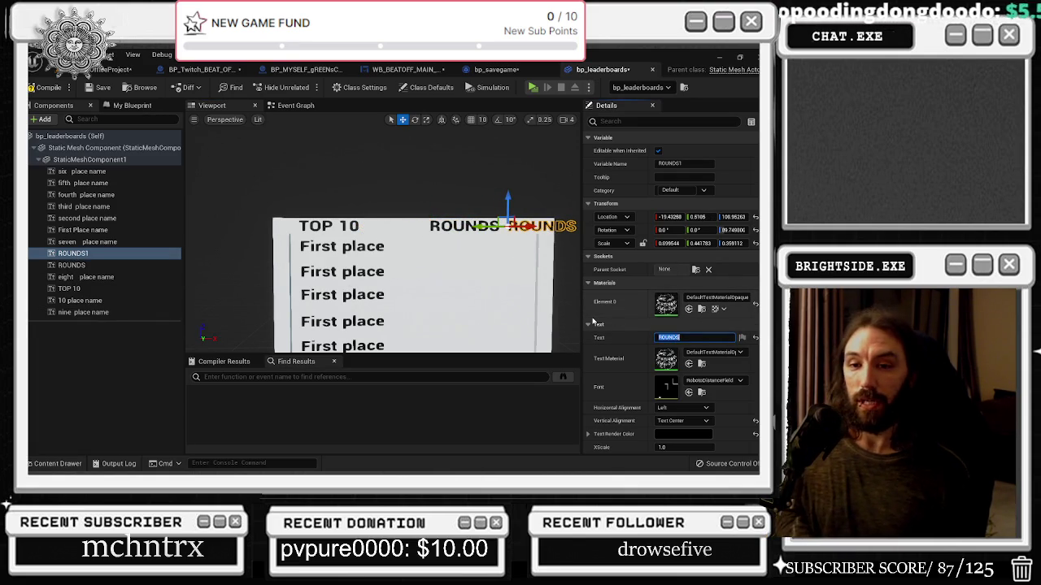
text(WINS)
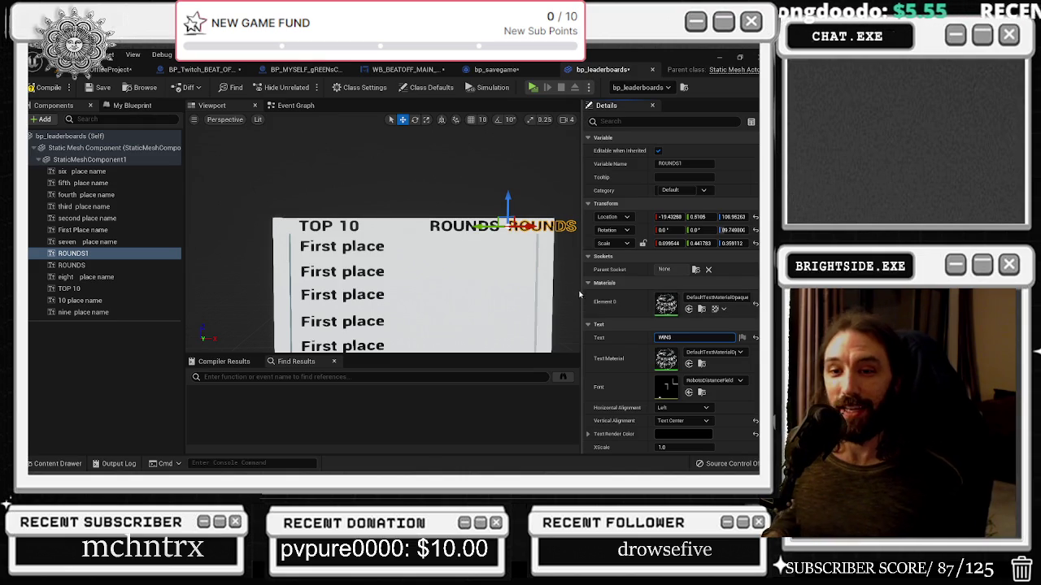
key(Return)
Step: Nudge WINS slightly right and ROUNDS slightly left to align the header row
scroll(414, 264, up, 5)
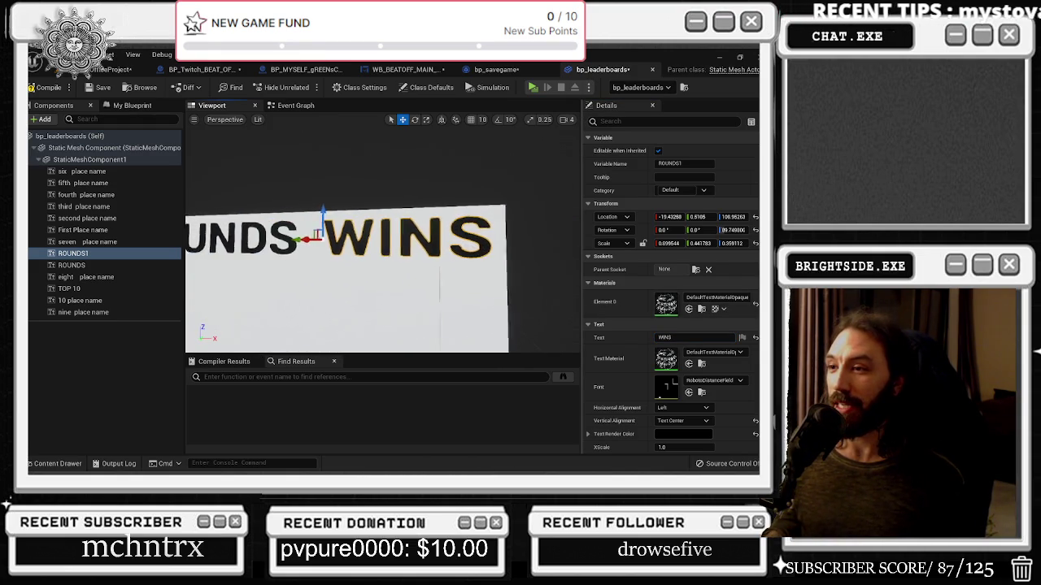
scroll(346, 277, down, 5)
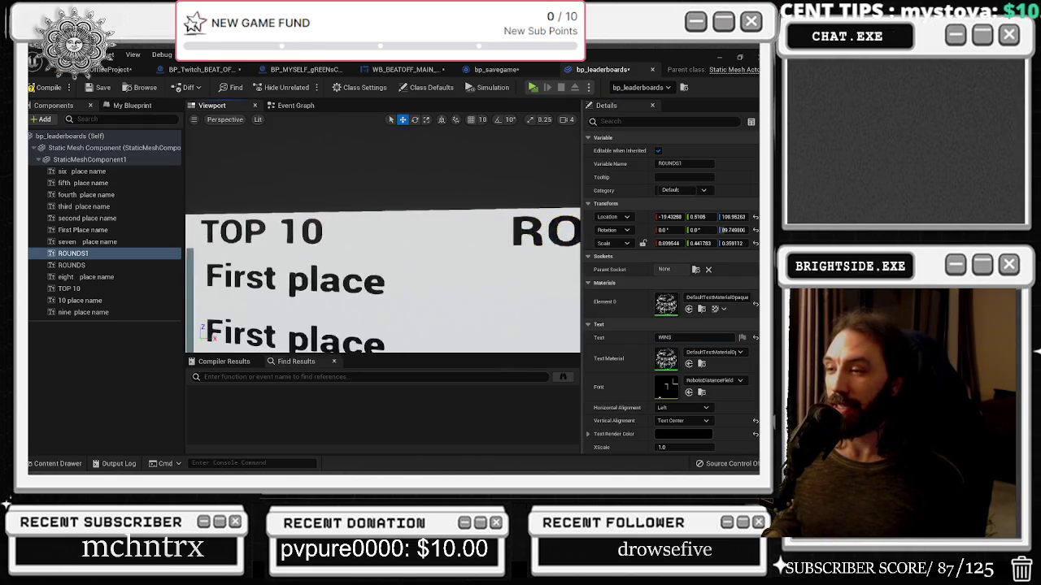
drag(294, 244, 408, 231)
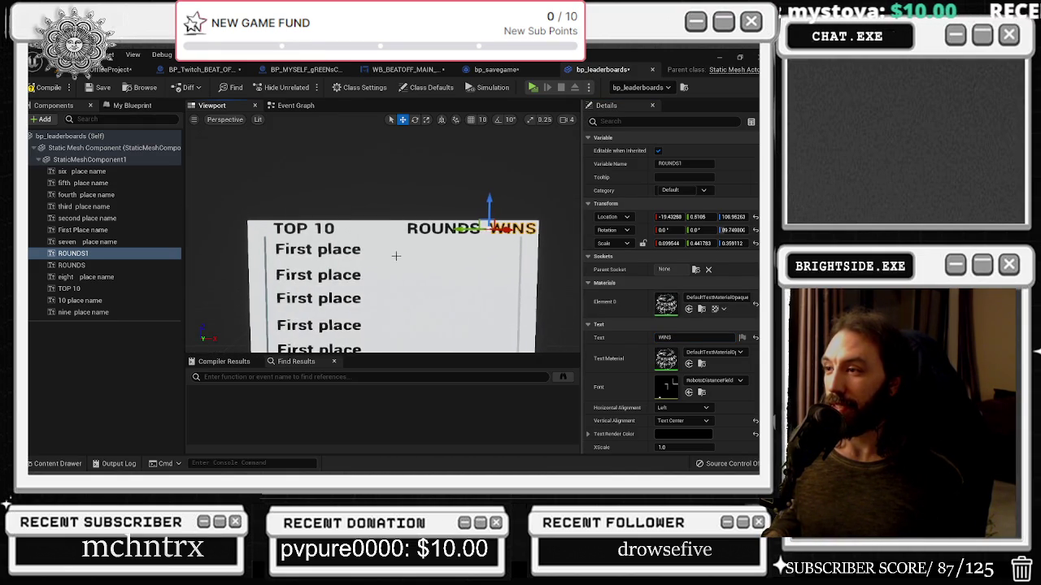
click(408, 228)
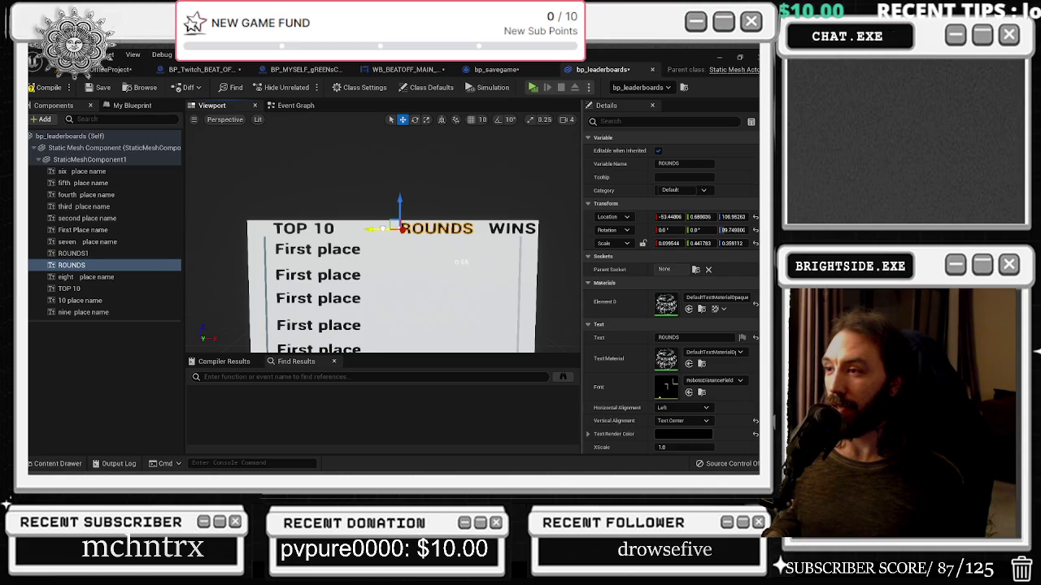
click(500, 229)
mouse_move(500, 228)
mouse_down()
mouse_move(460, 228)
mouse_move(483, 236)
mouse_up()
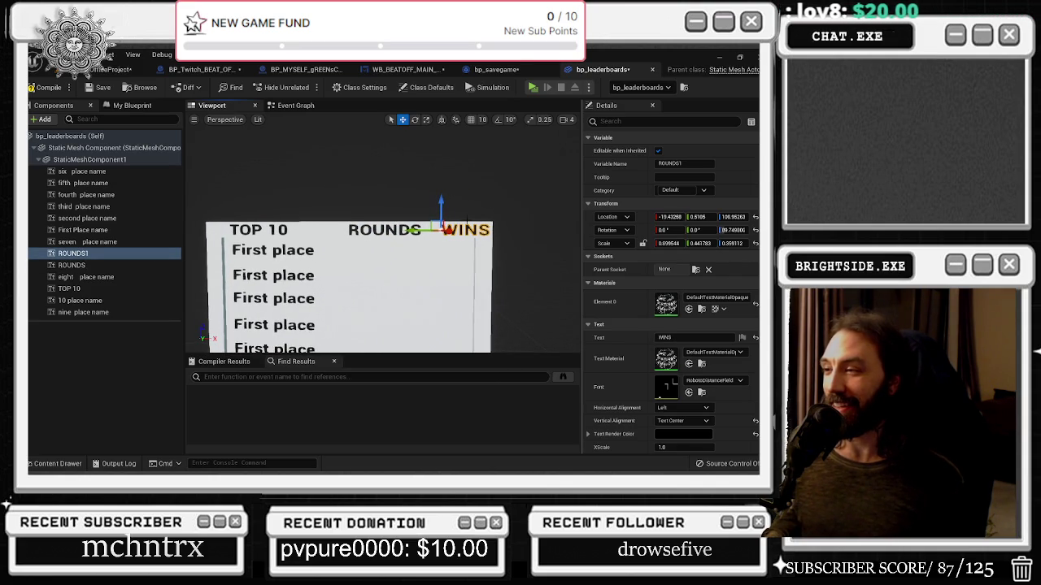
drag(414, 231, 416, 231)
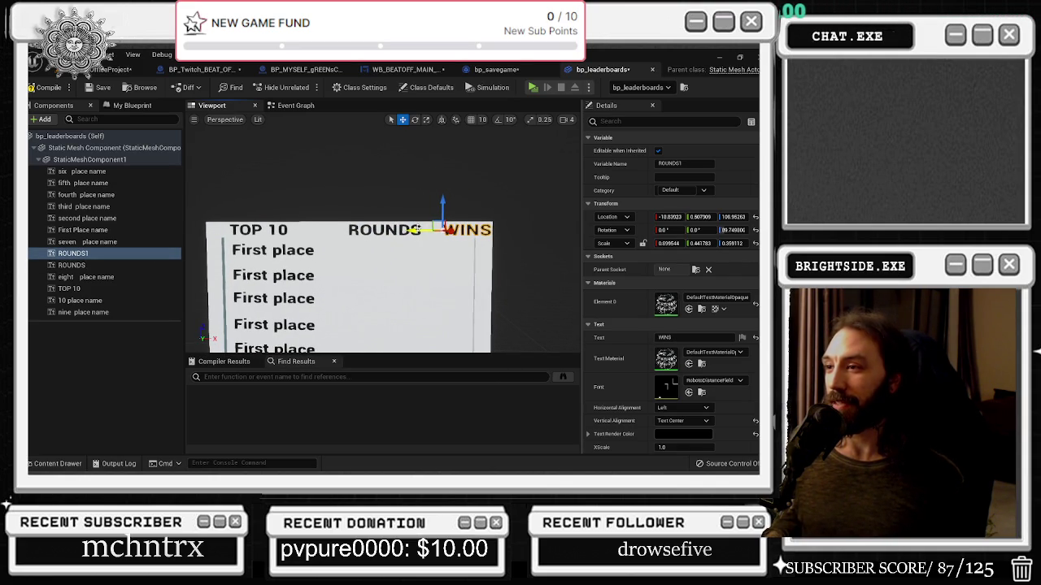
click(388, 228)
drag(328, 231, 324, 231)
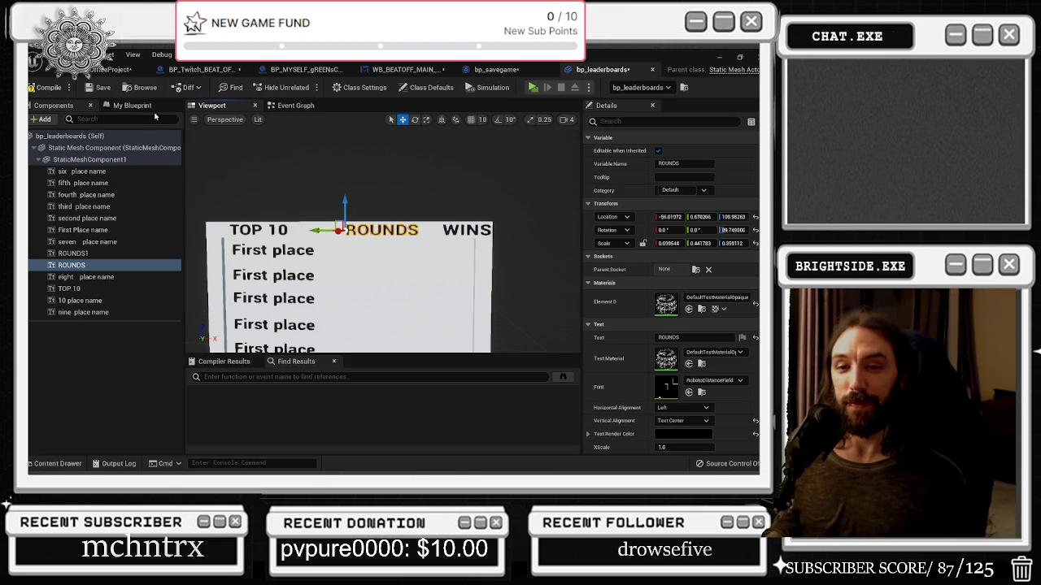
mouse_move(298, 210)
mouse_down()
mouse_move(298, 114)
mouse_move(300, 186)
mouse_up()
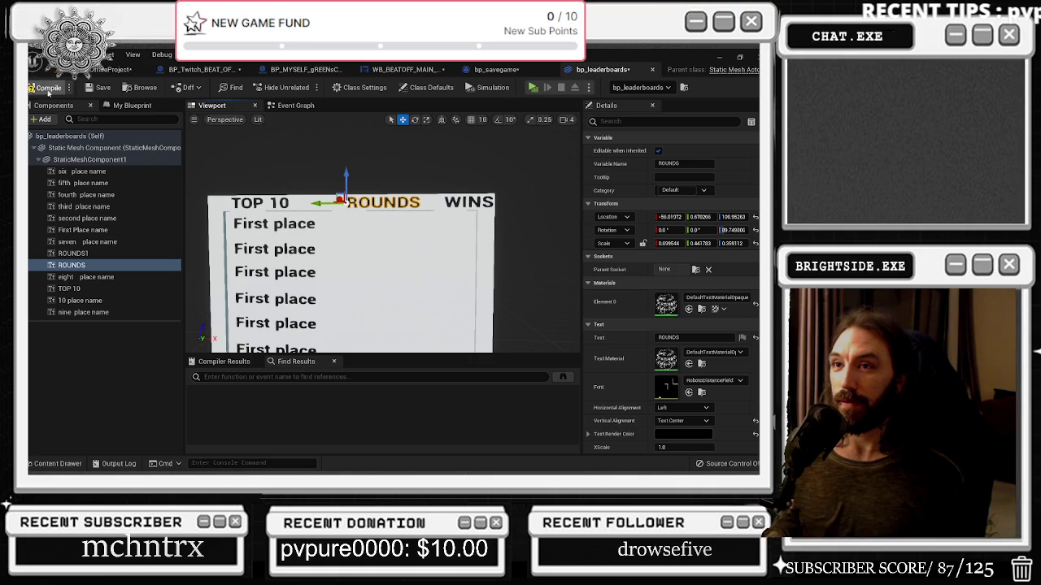
Step: Return to the level editor, save the map, and focus the view on the wooden door
click(294, 106)
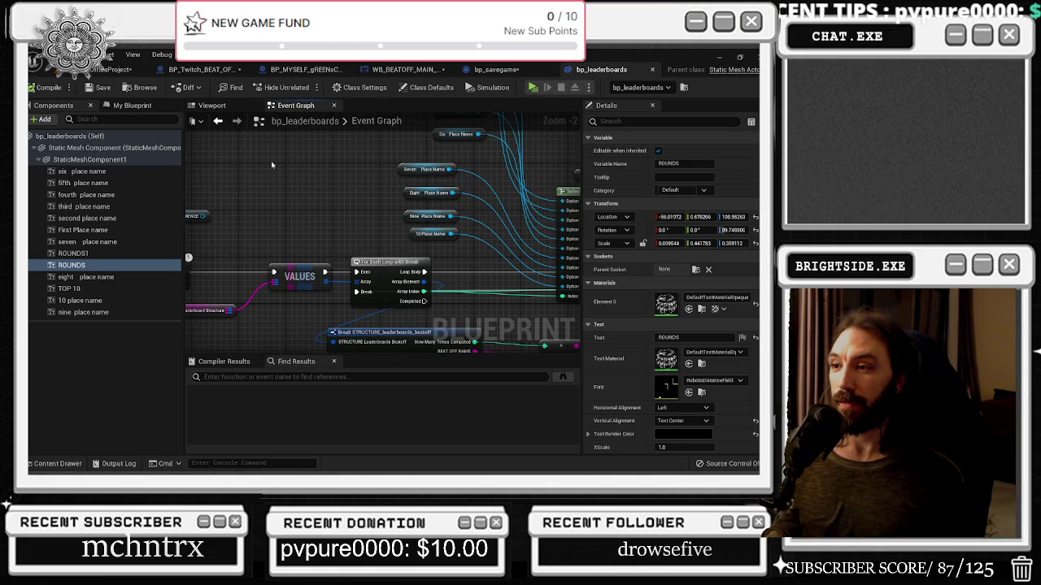
click(110, 69)
click(32, 87)
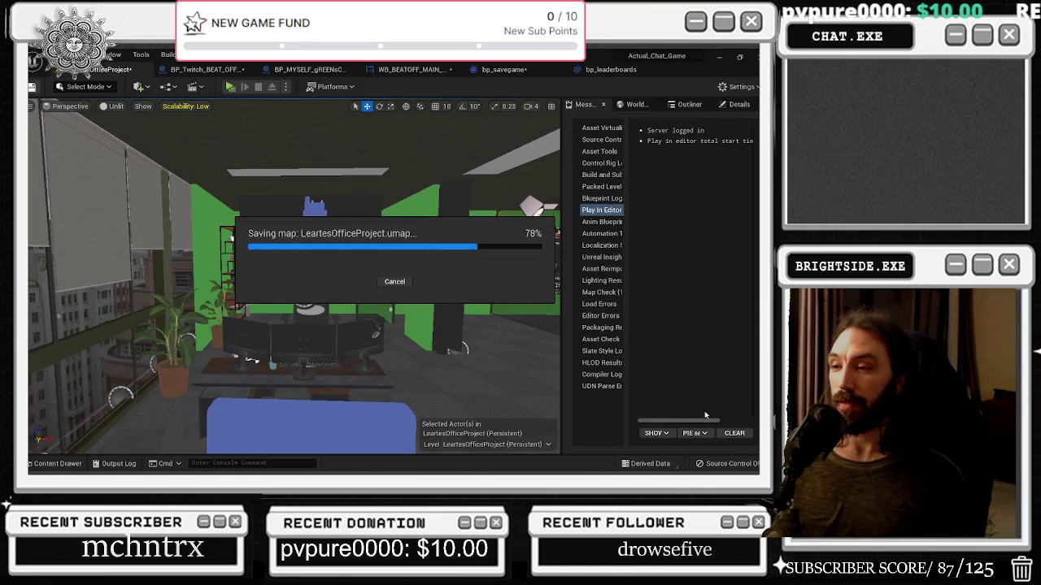
key(f)
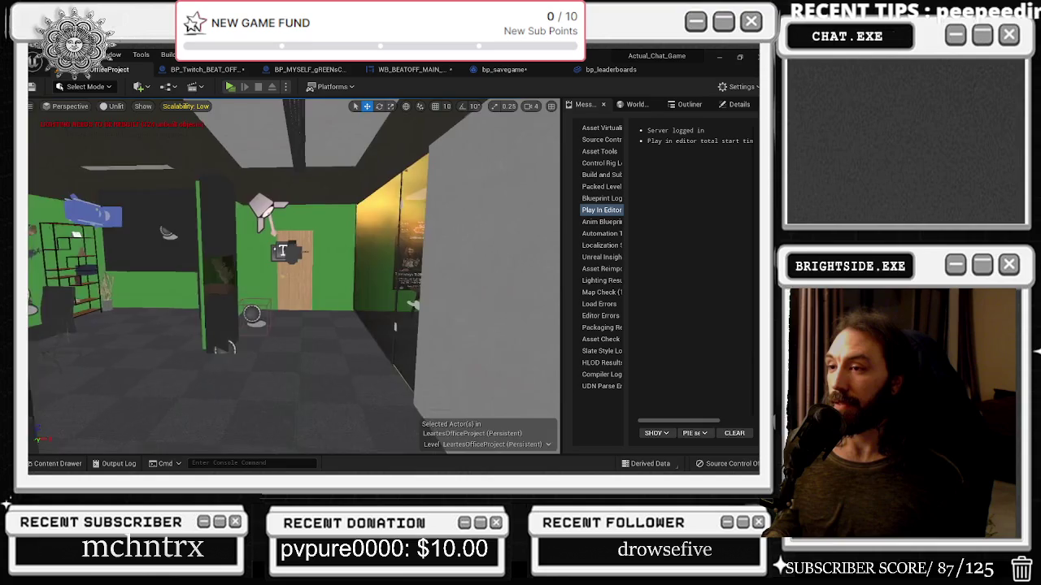
key(f)
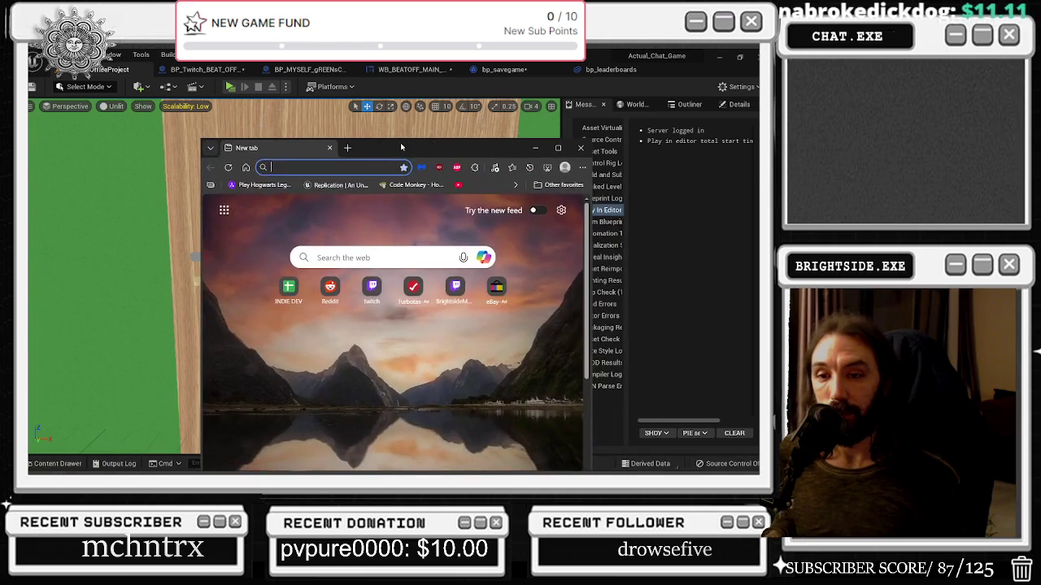
Step: Search 'pepperoncini', view the Peperoncino Wikipedia photo, then go back to the Google results
text(pepperoncini)
key(Return)
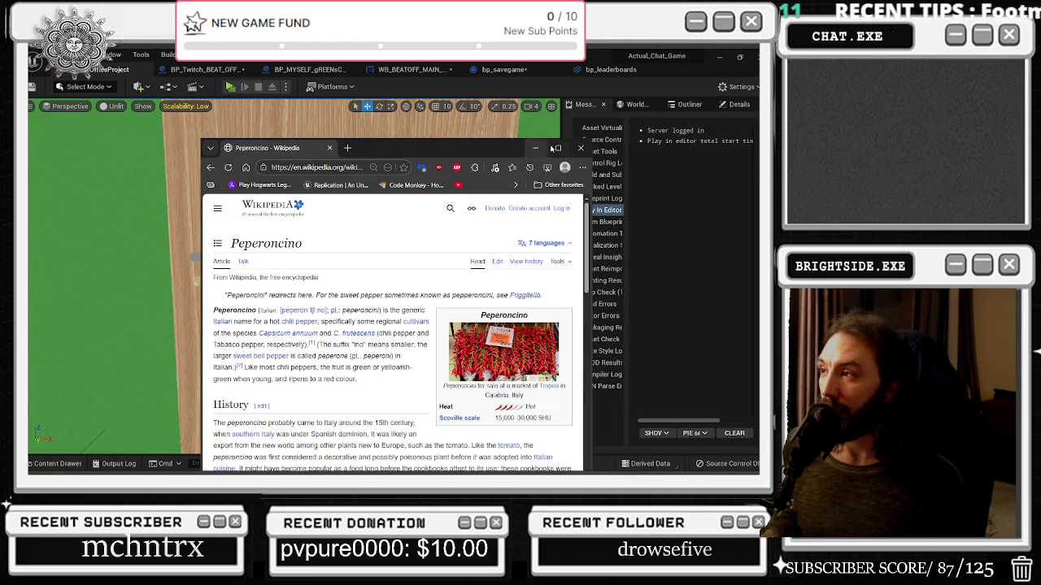
click(558, 148)
click(512, 325)
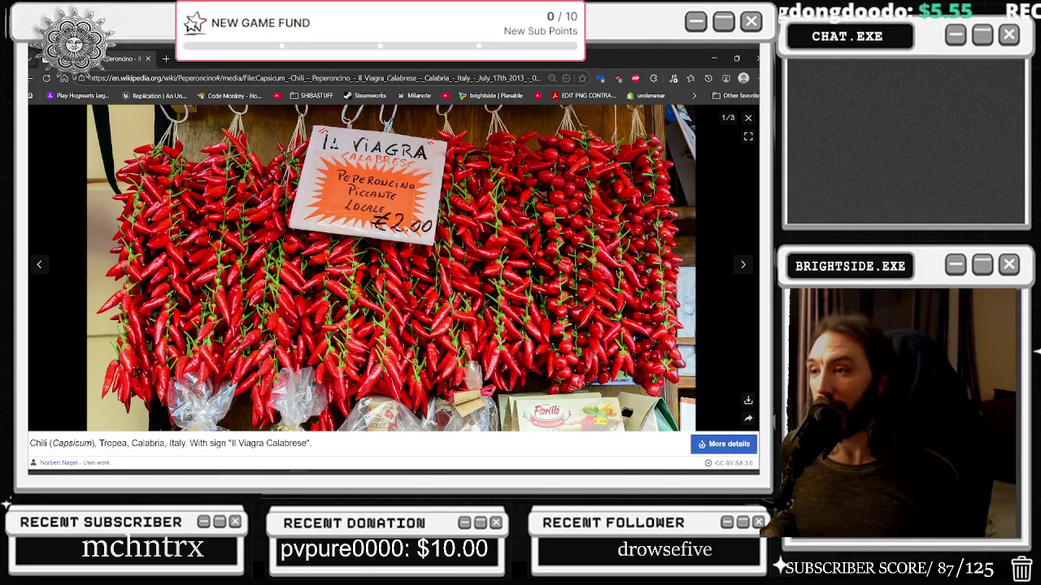
click(46, 78)
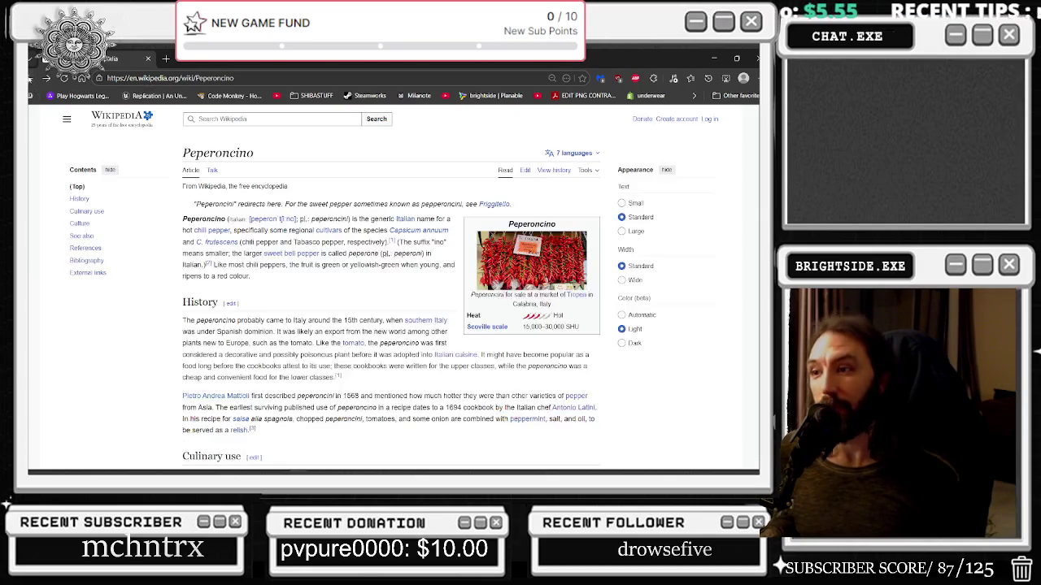
scroll(580, 222, down, 5)
scroll(569, 231, up, 3)
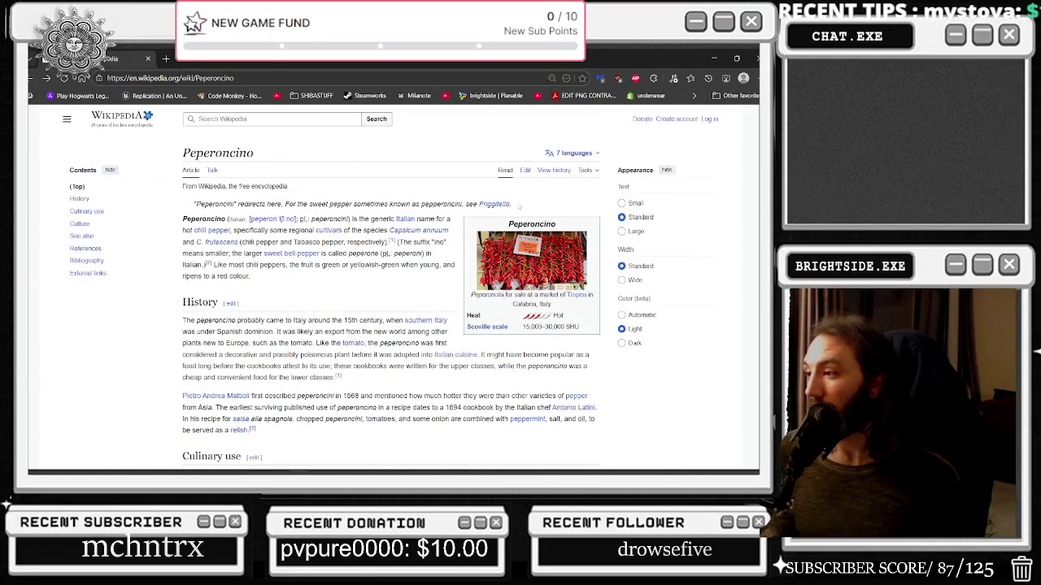
click(32, 78)
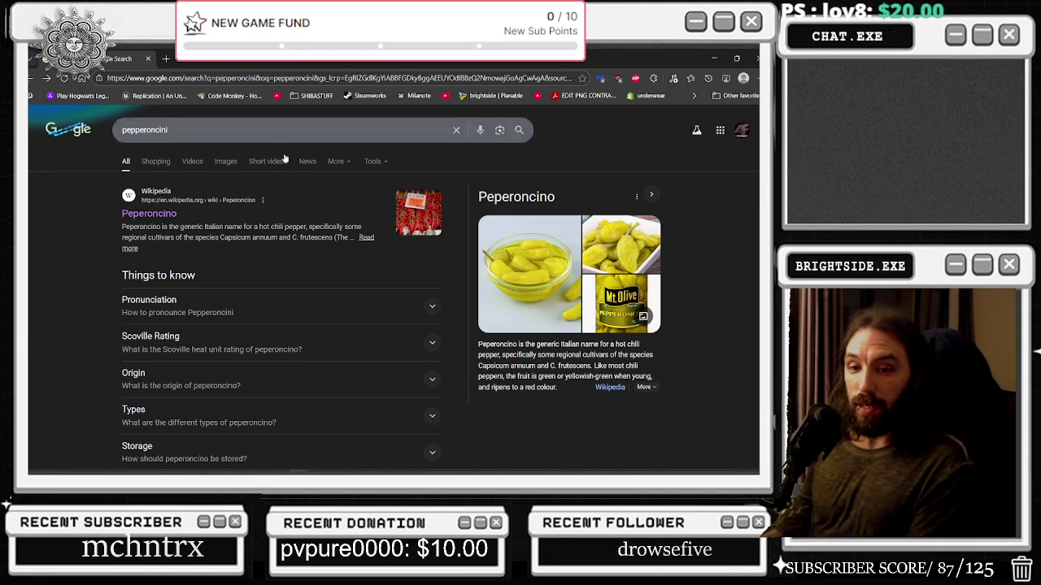
Step: Browse pepperoncini image results, previewing the Mt. Olive jar and pickled bowl pictures
click(225, 161)
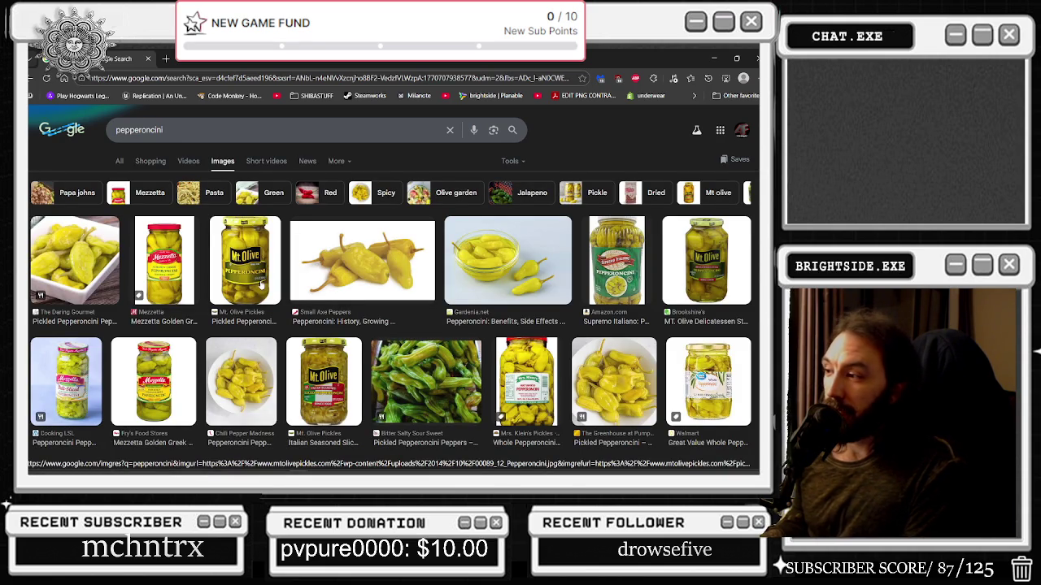
click(261, 285)
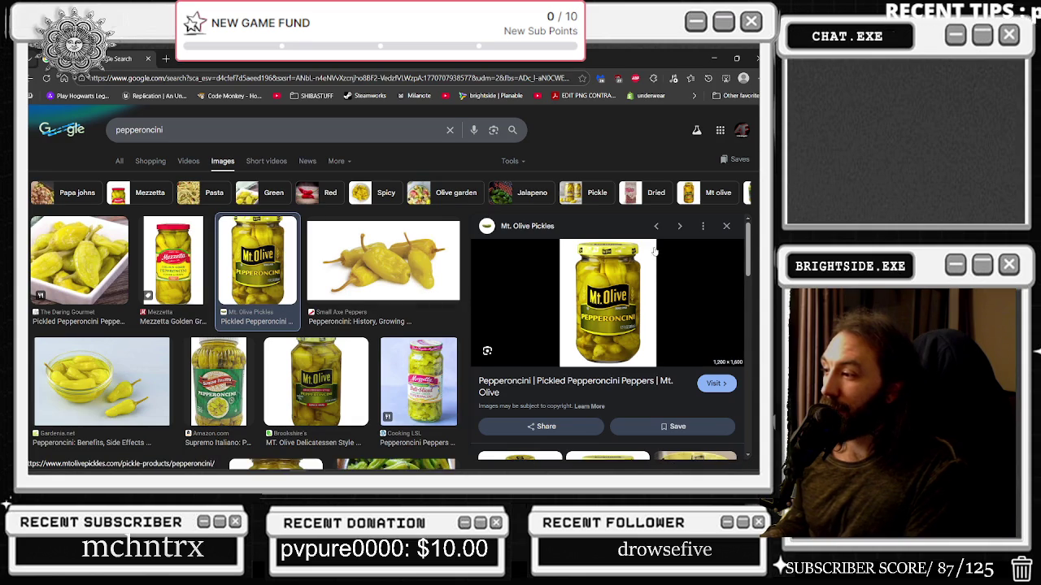
scroll(340, 310, down, 3)
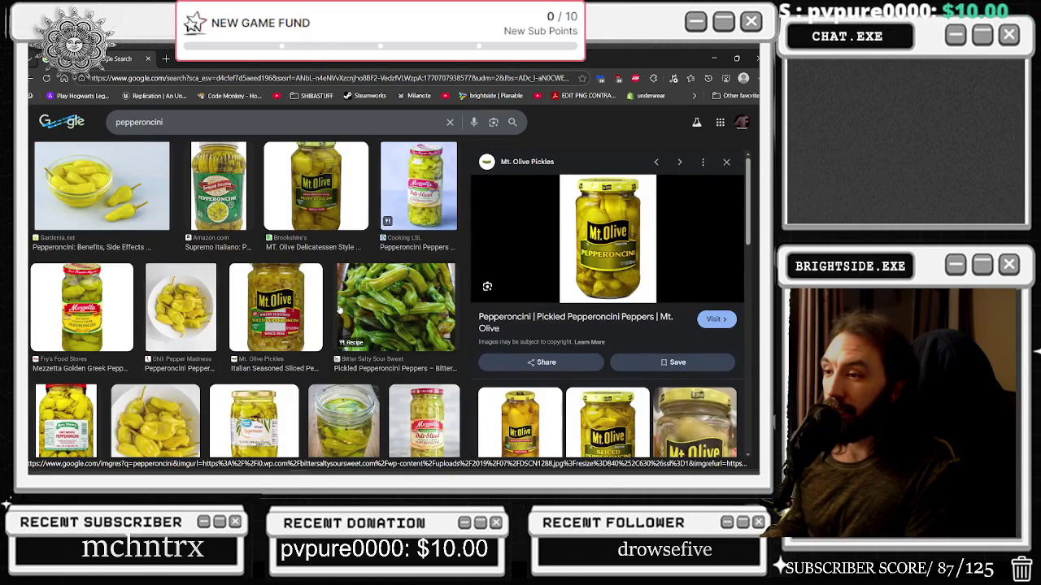
scroll(339, 310, down, 2)
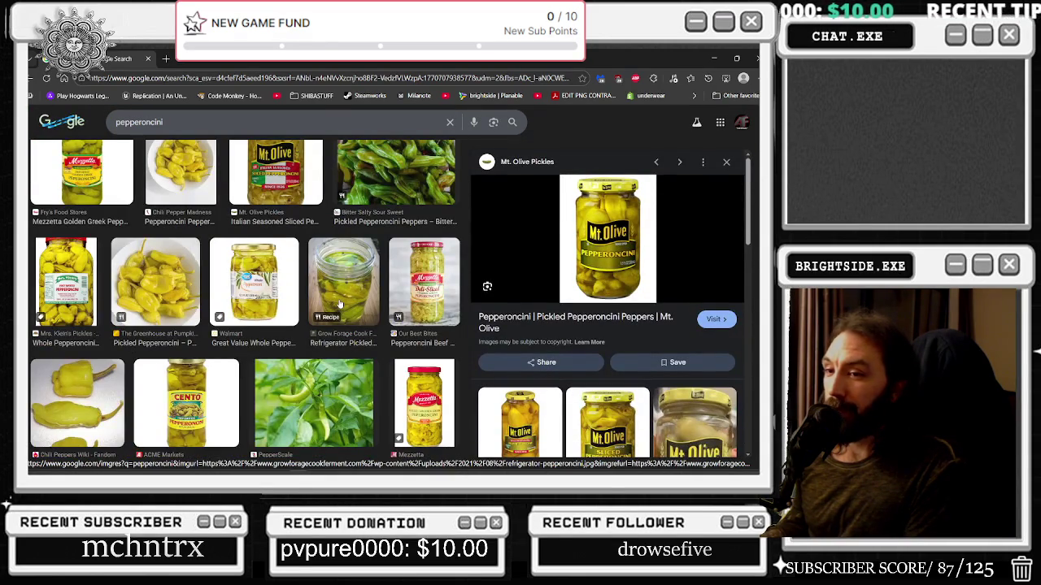
scroll(340, 295, down, 1)
scroll(333, 280, up, 1)
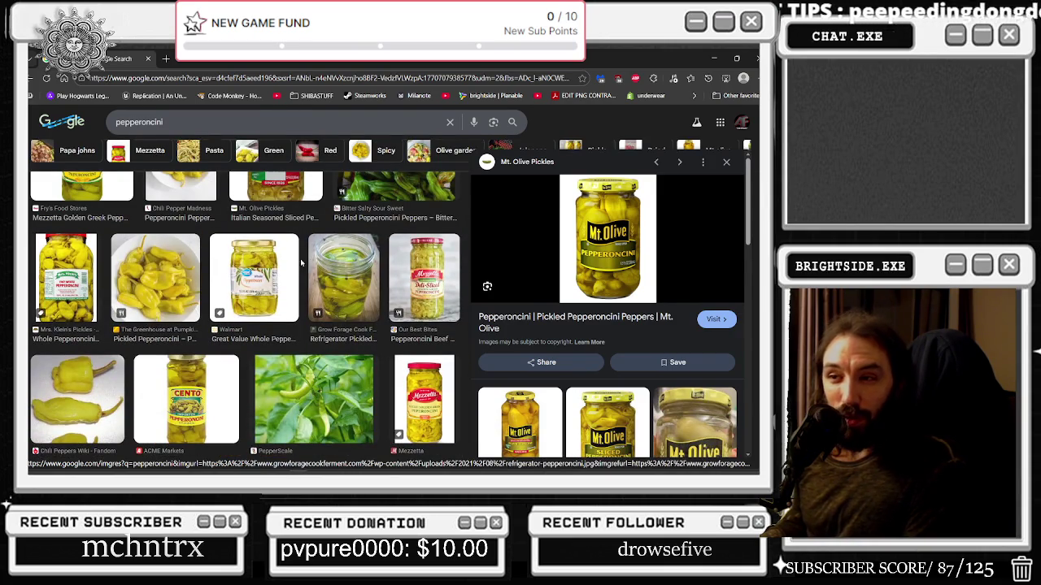
click(152, 274)
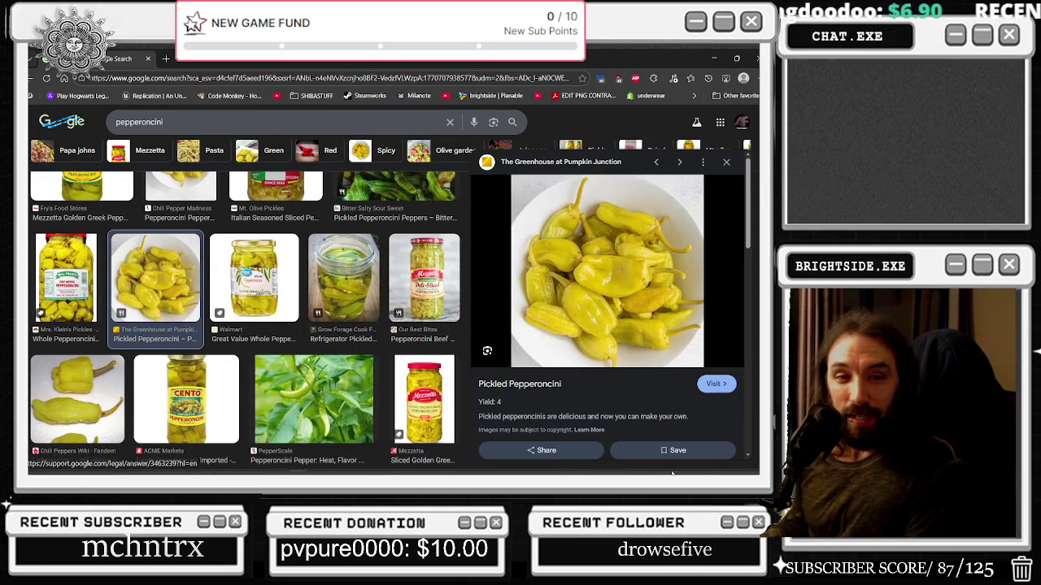
Step: Toggle Night light on and back off, then minimize the browser
click(743, 464)
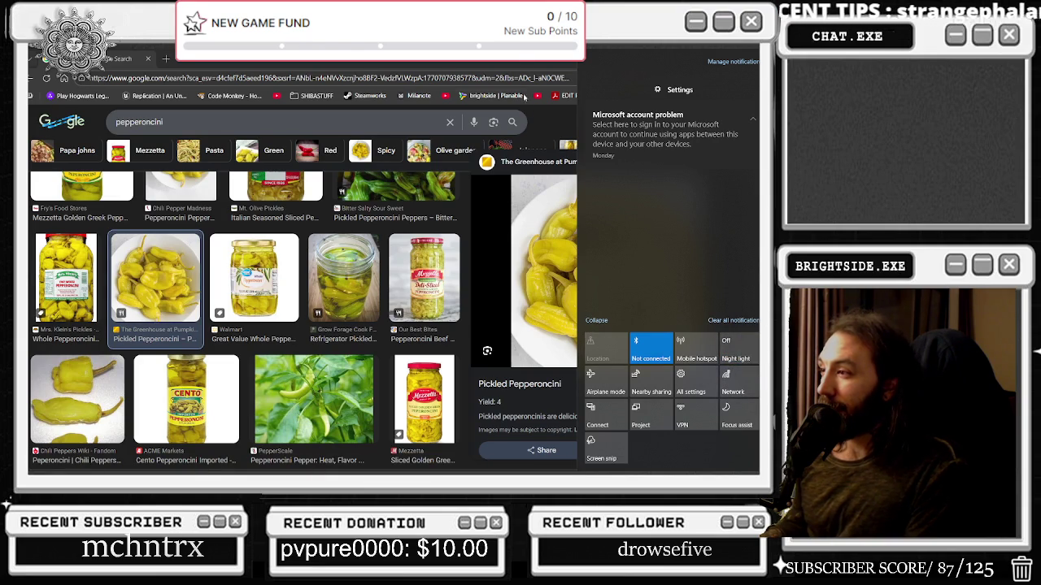
click(543, 122)
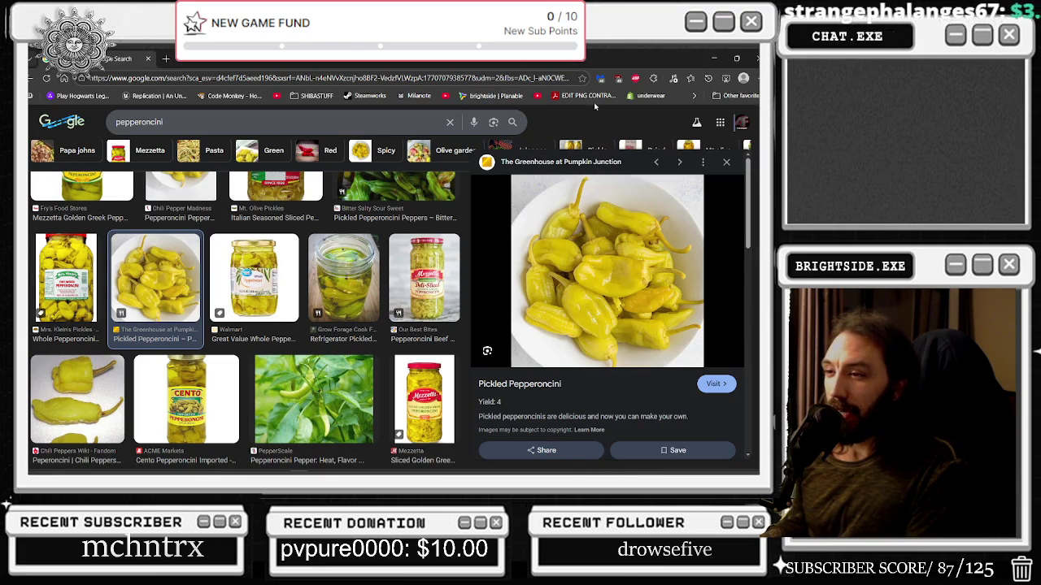
scroll(332, 357, up, 3)
scroll(331, 358, up, 2)
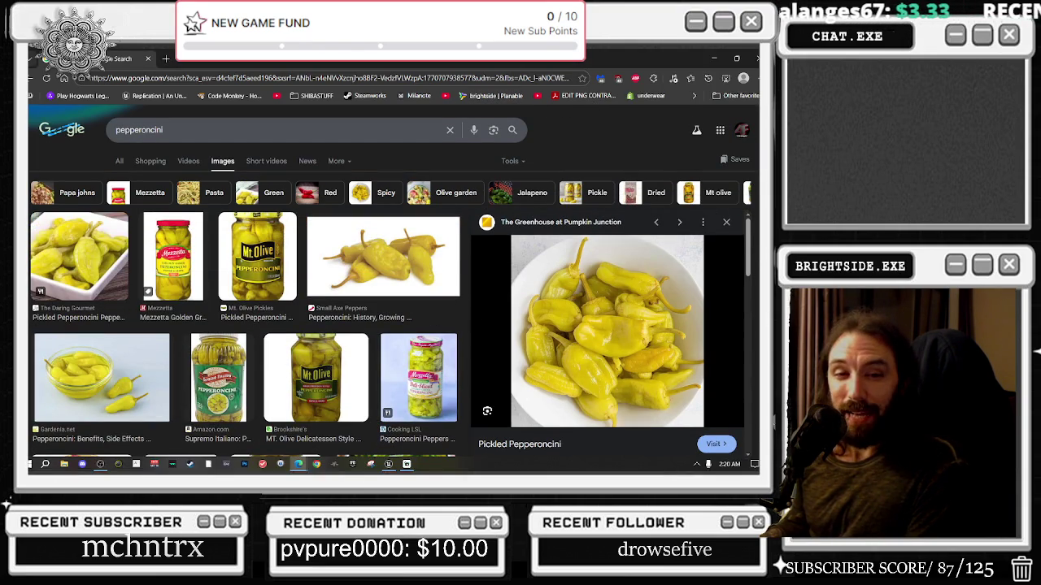
click(754, 464)
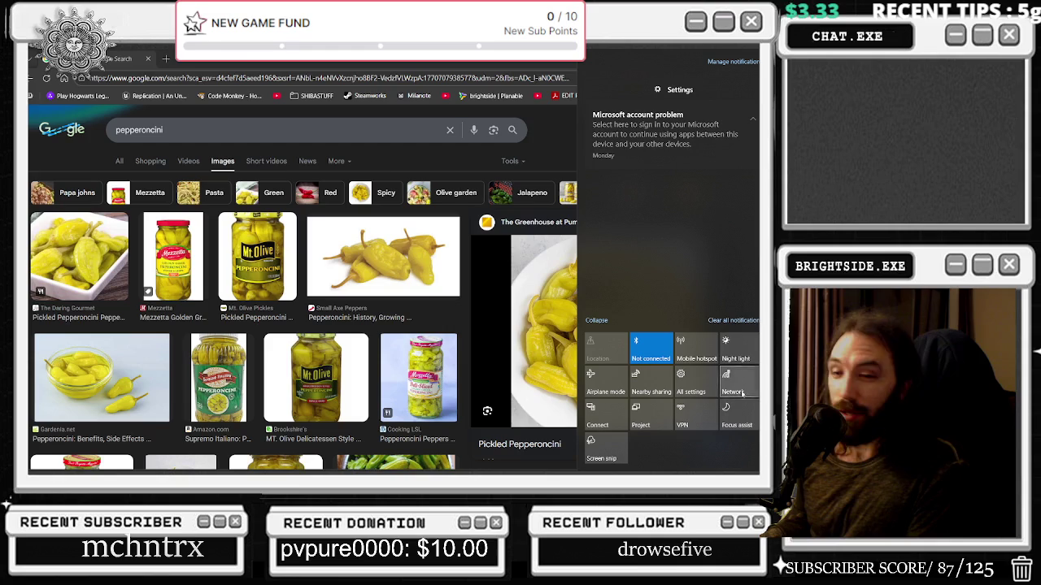
click(732, 351)
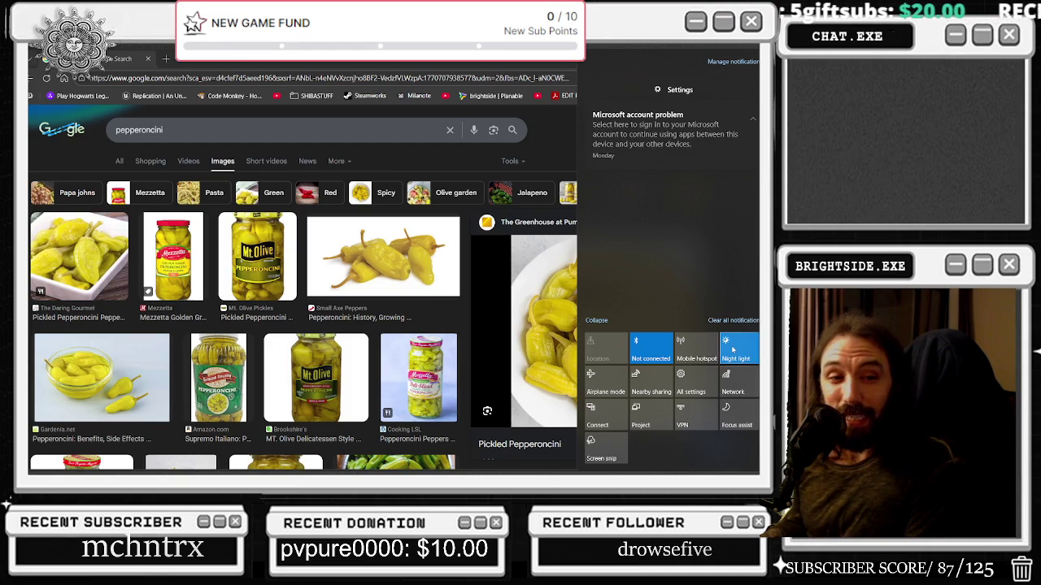
click(733, 351)
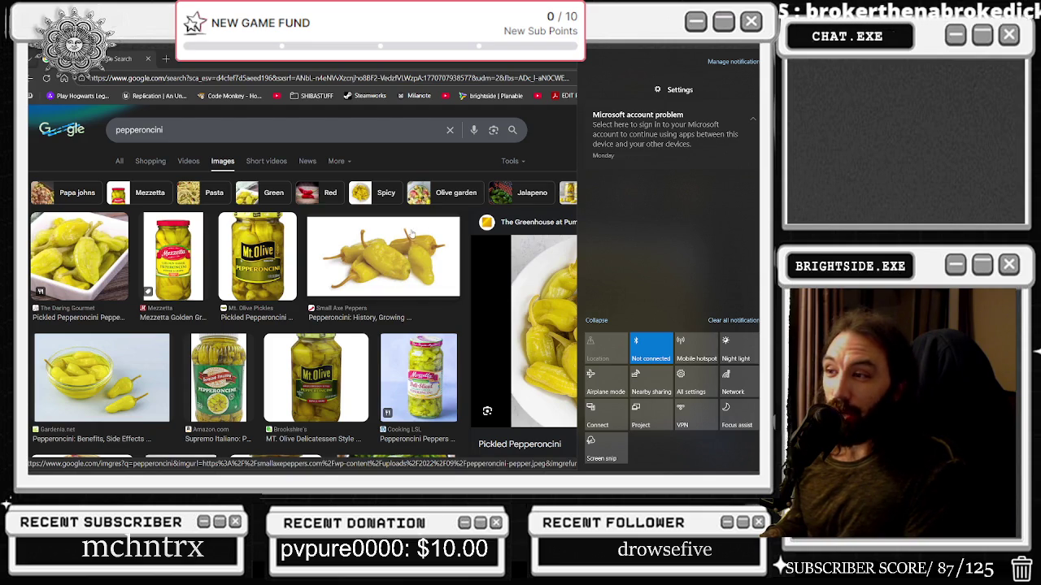
click(464, 214)
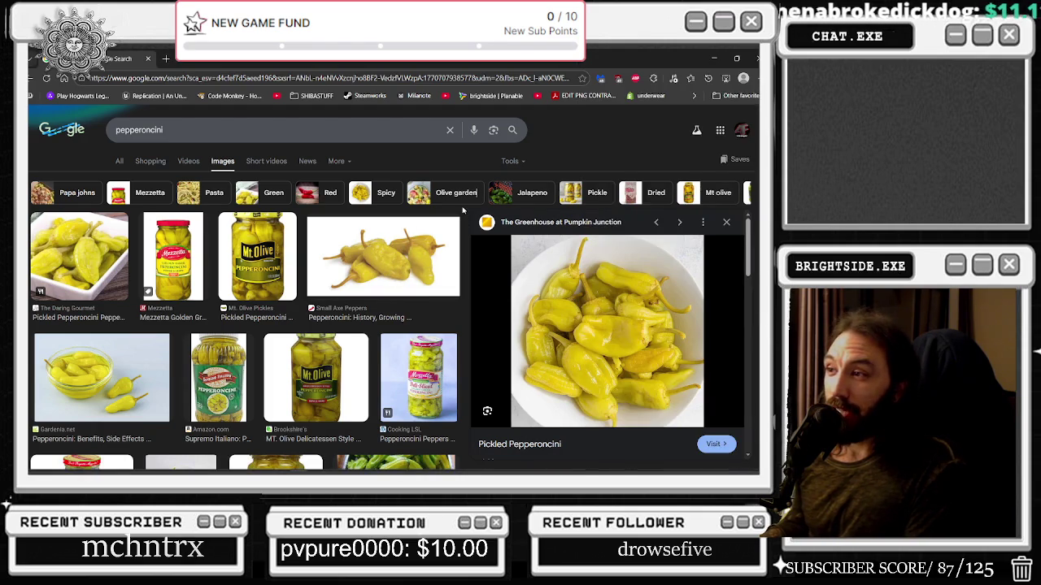
scroll(609, 334, down, 2)
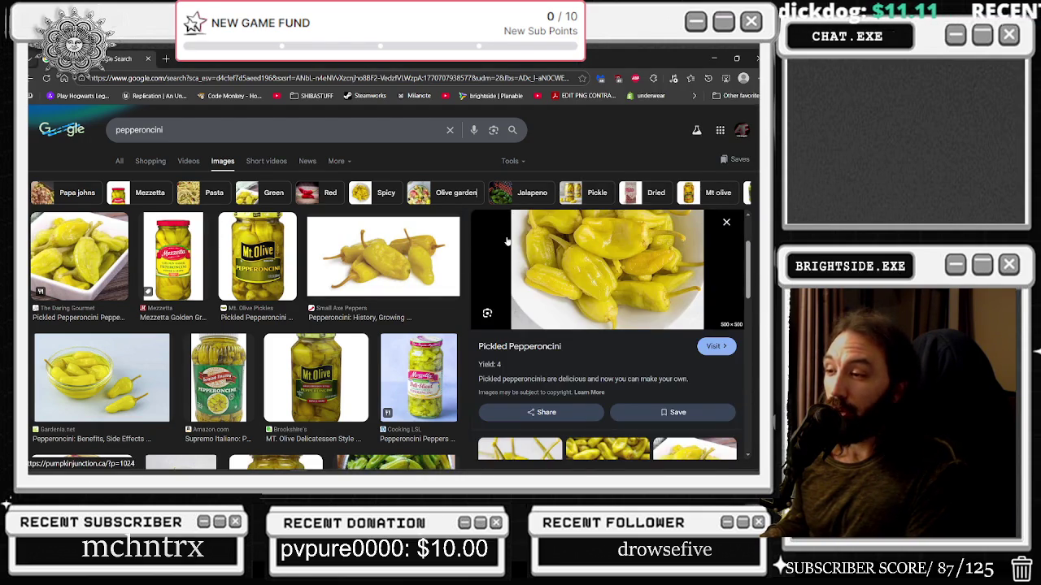
click(148, 58)
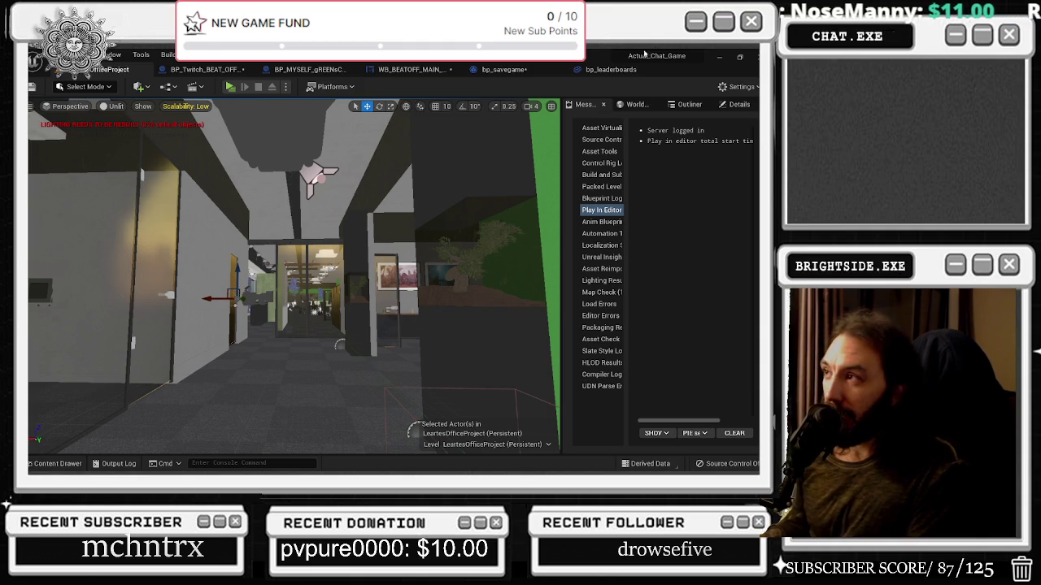
Step: Look over the bp_leaderboards Append nodes and the bp_savegame event graph
click(608, 70)
scroll(209, 228, down, 1)
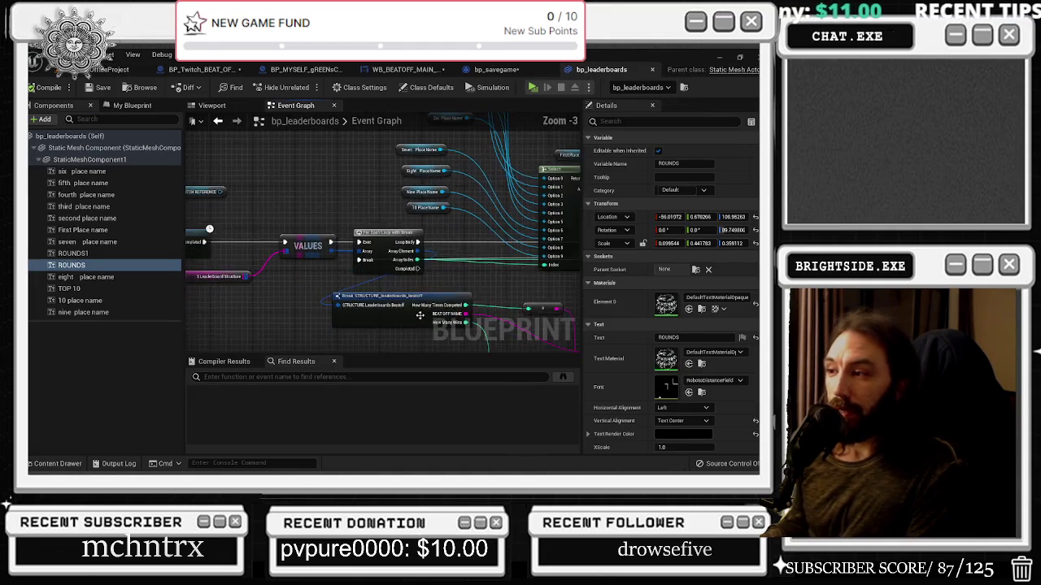
drag(209, 228, 121, 147)
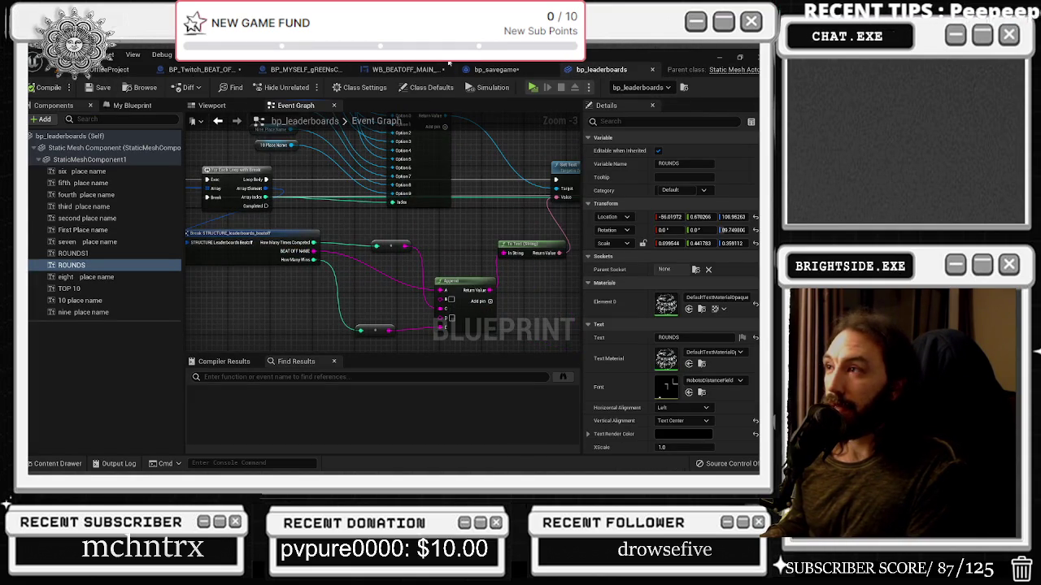
click(496, 70)
click(420, 232)
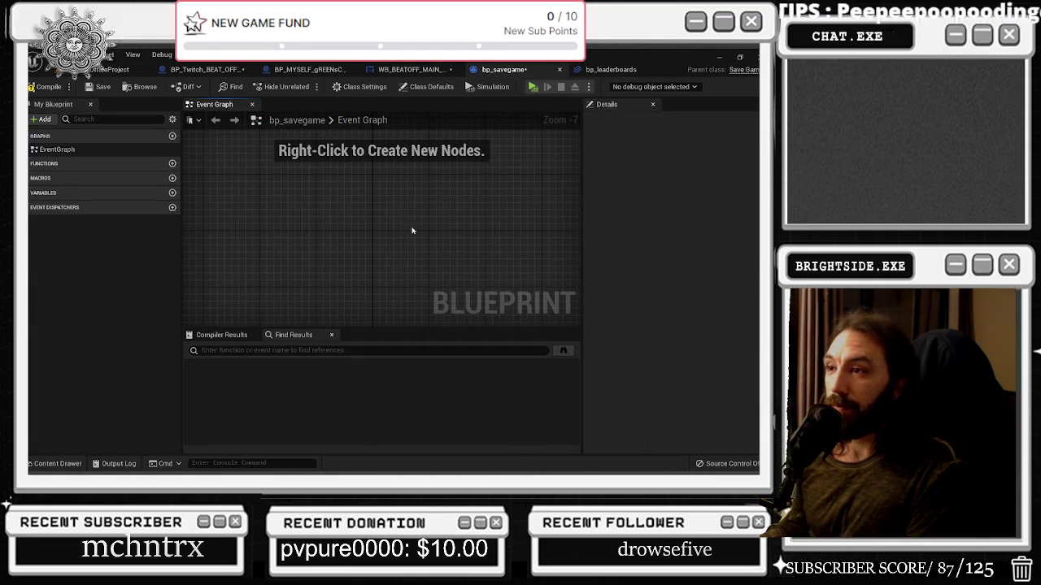
Step: Move the bp_savegame tab after bp_leaderboards and show the WB_BEATOFF_MAIN_MENU Event Graph
click(411, 70)
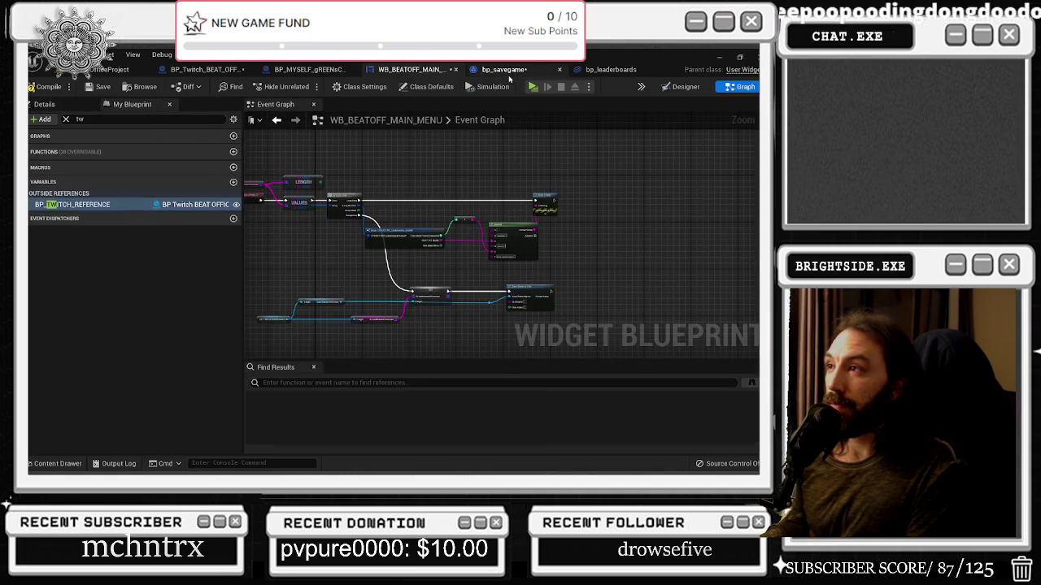
click(503, 70)
click(423, 69)
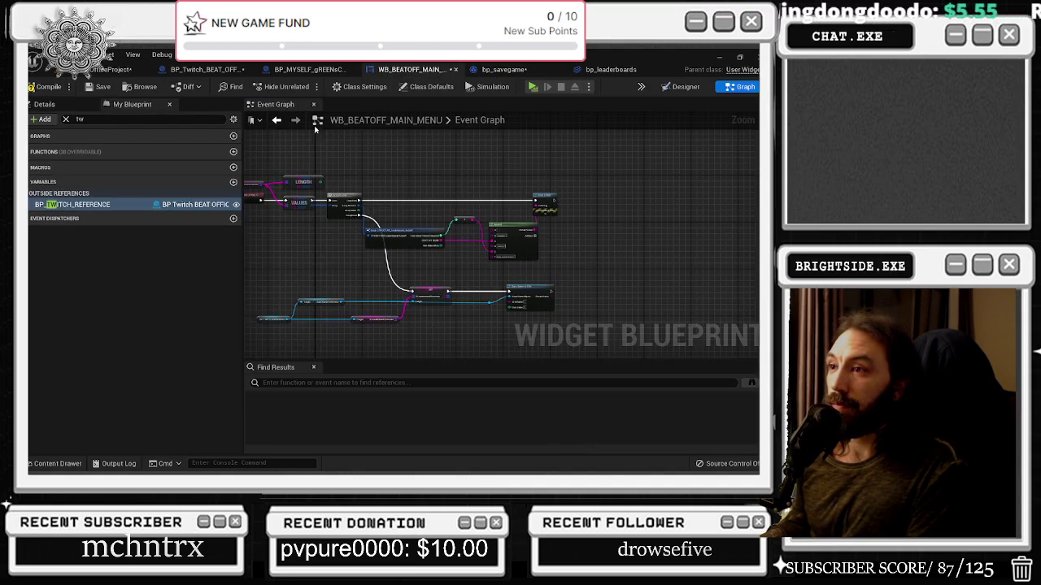
drag(500, 70, 606, 70)
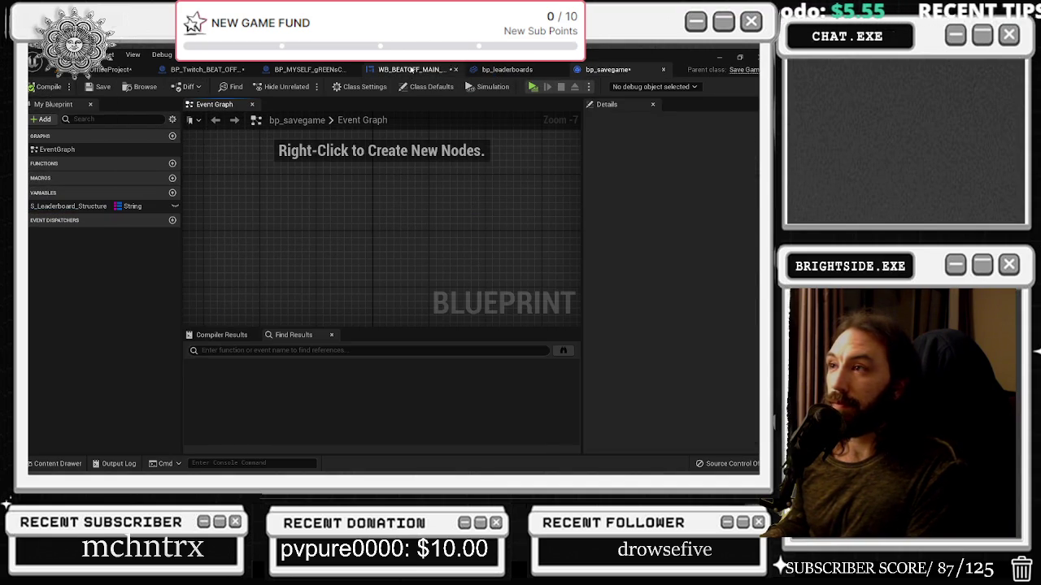
click(411, 70)
scroll(423, 256, up, 1)
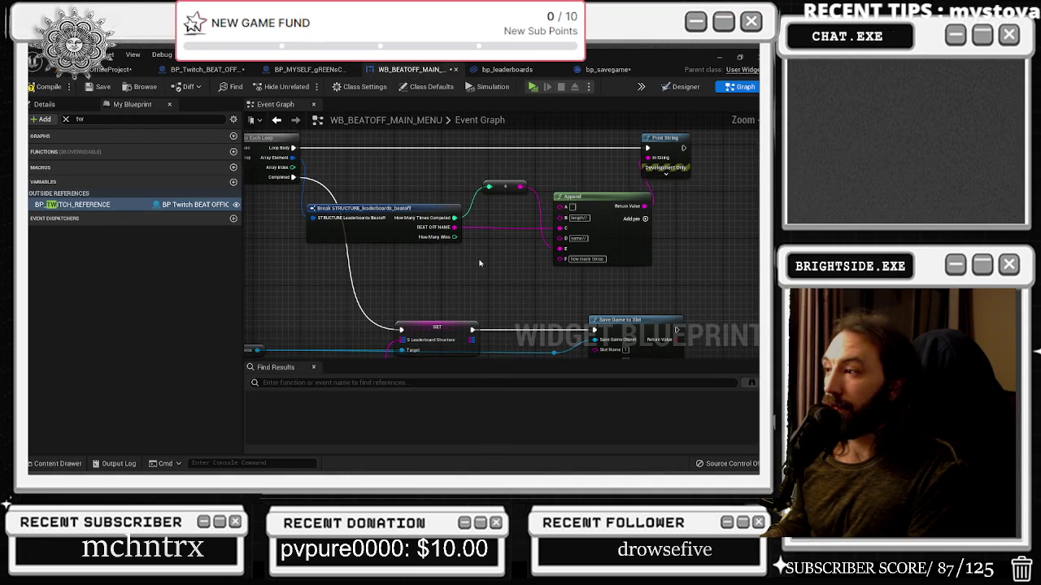
Step: Add another input to the Append node and connect How Many Wins to it
mouse_move(480, 257)
mouse_down()
mouse_move(477, 229)
mouse_move(492, 214)
mouse_move(642, 264)
mouse_move(523, 265)
mouse_up()
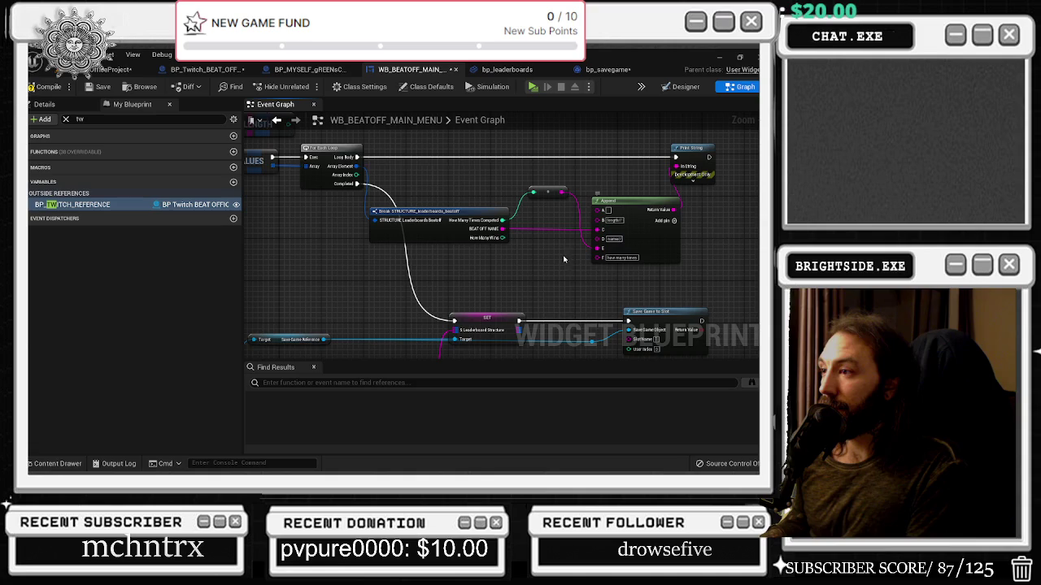
click(673, 221)
click(674, 220)
click(552, 269)
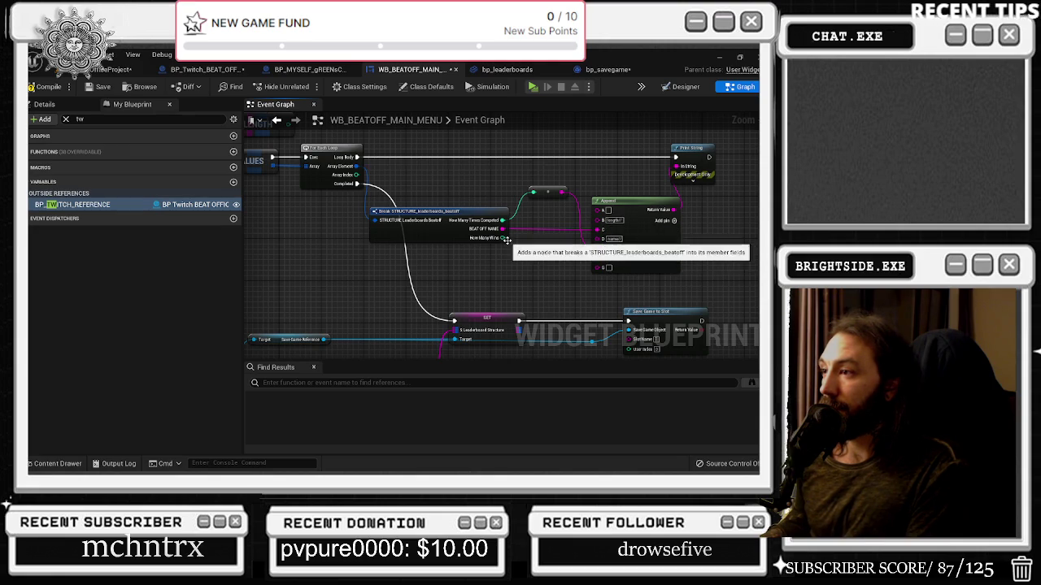
drag(504, 238, 599, 219)
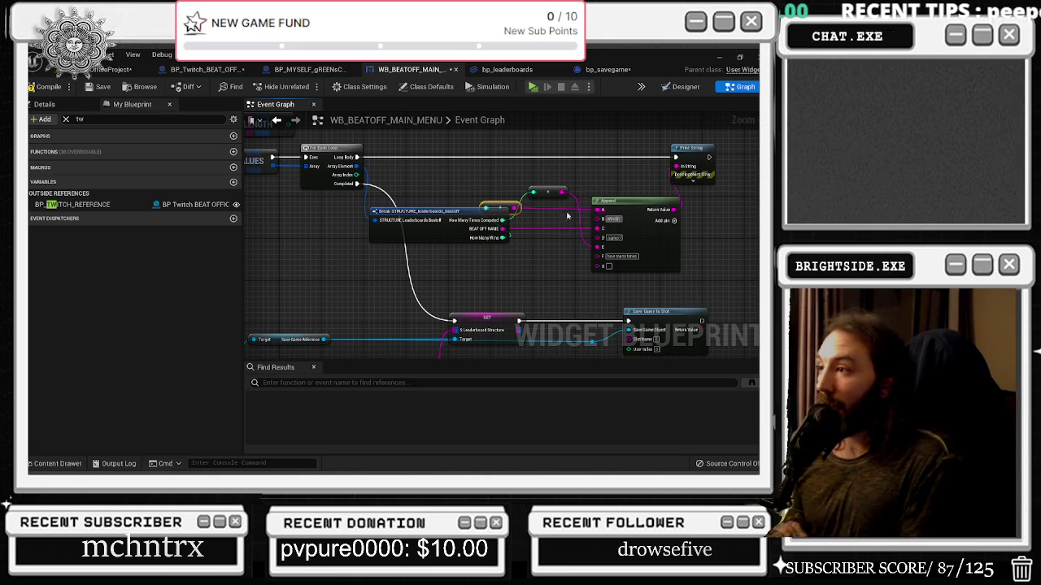
Step: Check the wiring near the SET and Save Game to Slot nodes, save, and open BP_Twitch_BEAT_OFFICES
click(73, 204)
drag(544, 267, 481, 291)
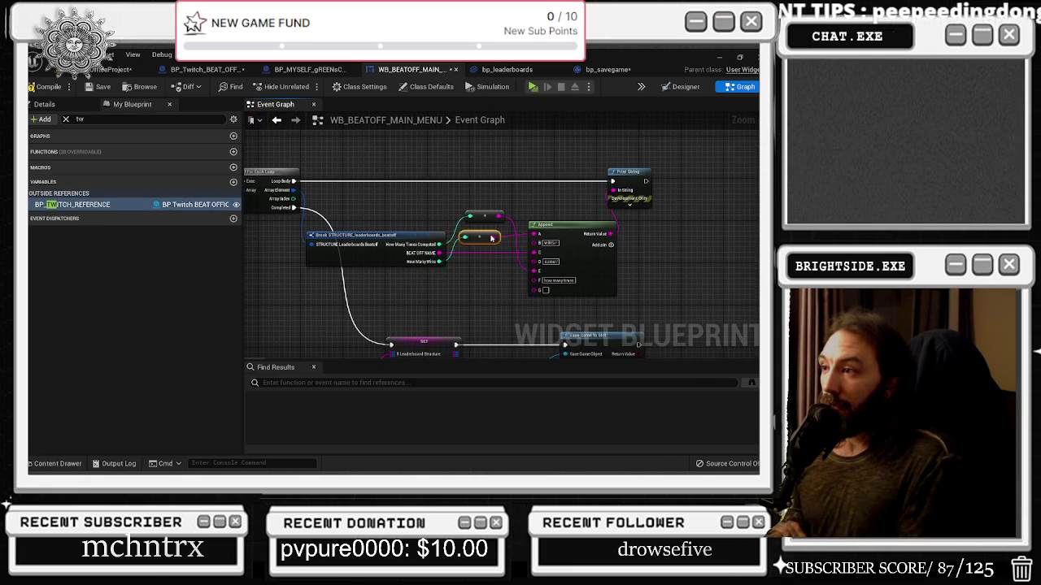
mouse_move(567, 352)
mouse_down()
mouse_move(500, 278)
mouse_move(500, 245)
mouse_move(574, 223)
mouse_move(521, 284)
mouse_move(476, 219)
mouse_up()
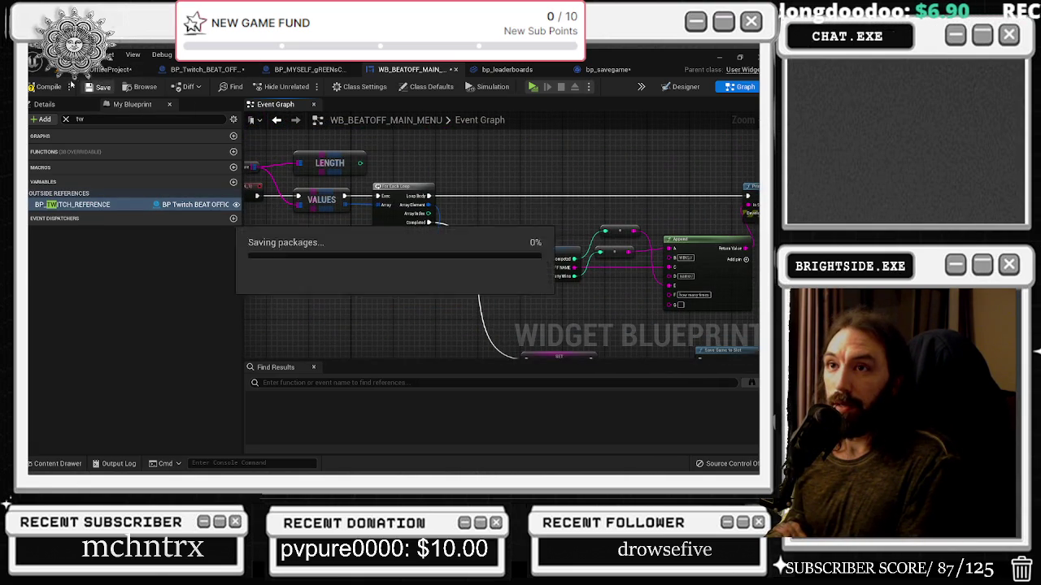
click(230, 72)
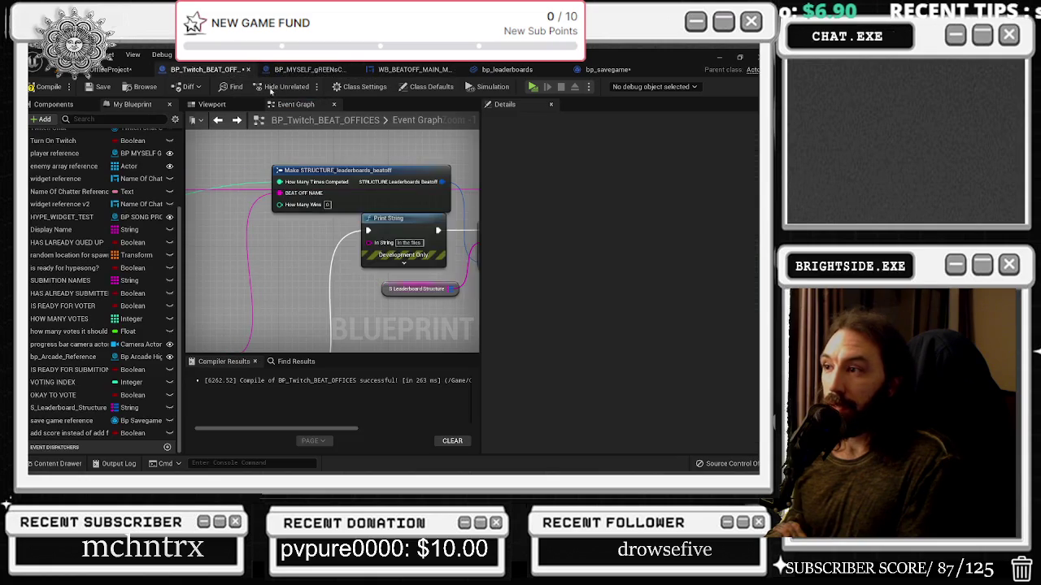
Step: Add a reroute point on the cyan wire near the Break STRUCTURE node and position it
drag(298, 241, 476, 231)
mouse_move(357, 300)
mouse_down()
mouse_move(242, 323)
mouse_move(293, 317)
mouse_move(464, 209)
mouse_move(420, 198)
mouse_up()
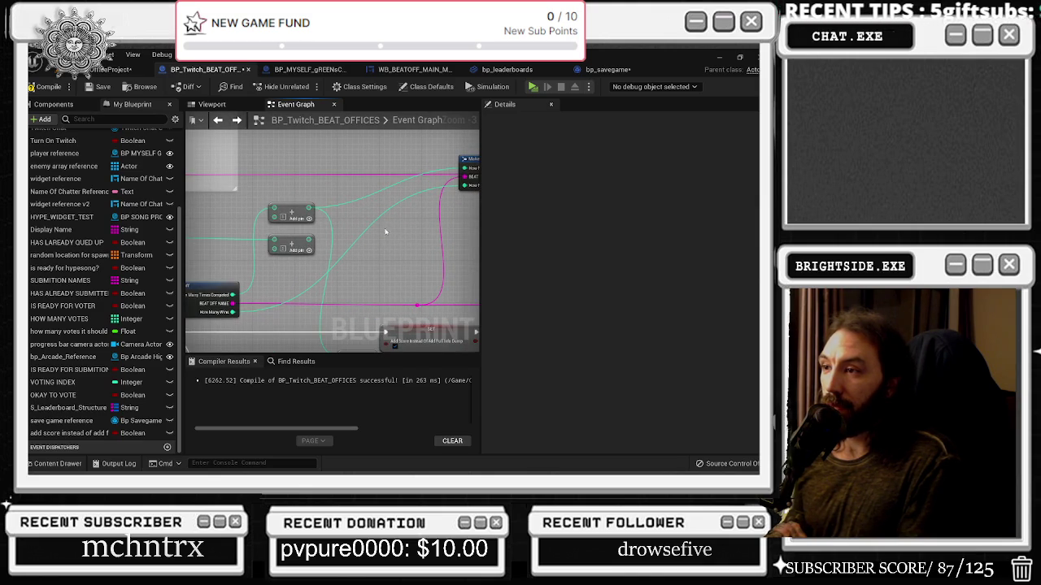
double_click(369, 229)
mouse_move(371, 225)
mouse_down()
mouse_move(276, 185)
mouse_move(391, 219)
mouse_move(378, 228)
mouse_up()
Step: Look over the send twitch msg, Print String, ADD and Make STRUCTURE nodes
click(391, 220)
mouse_move(312, 209)
mouse_down()
mouse_move(333, 175)
mouse_move(358, 167)
mouse_move(341, 236)
mouse_move(325, 219)
mouse_move(313, 256)
mouse_up()
click(363, 166)
mouse_move(236, 252)
mouse_down()
mouse_move(465, 285)
mouse_move(398, 306)
mouse_move(299, 232)
mouse_move(304, 290)
mouse_move(472, 314)
mouse_move(406, 321)
mouse_move(461, 320)
mouse_move(341, 244)
mouse_move(382, 211)
mouse_move(274, 308)
mouse_up()
scroll(275, 309, down, 3)
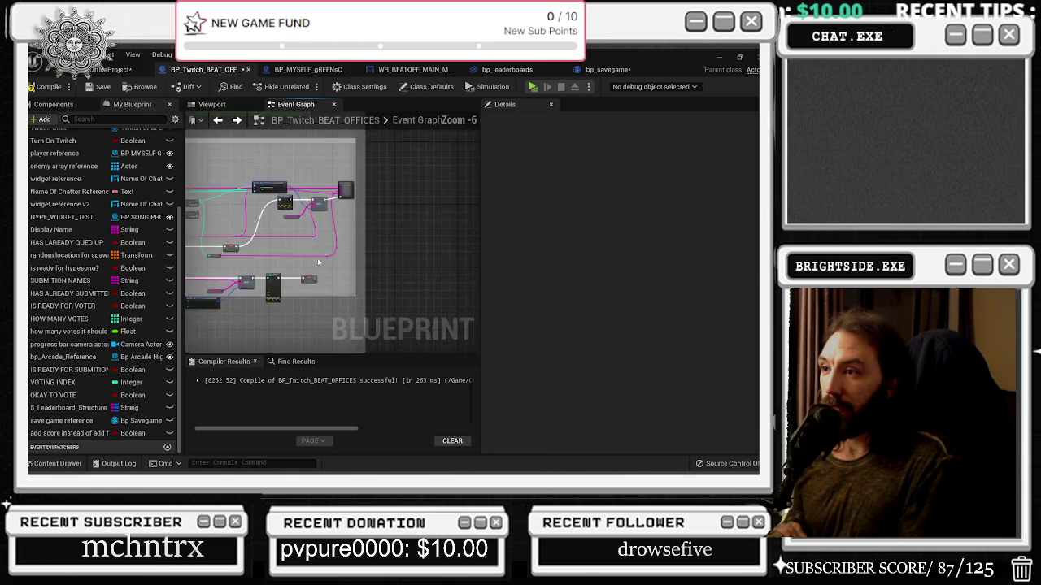
Step: Compile and save BP_Twitch_BEAT_OFFICES, then save the office level map
click(45, 86)
click(99, 86)
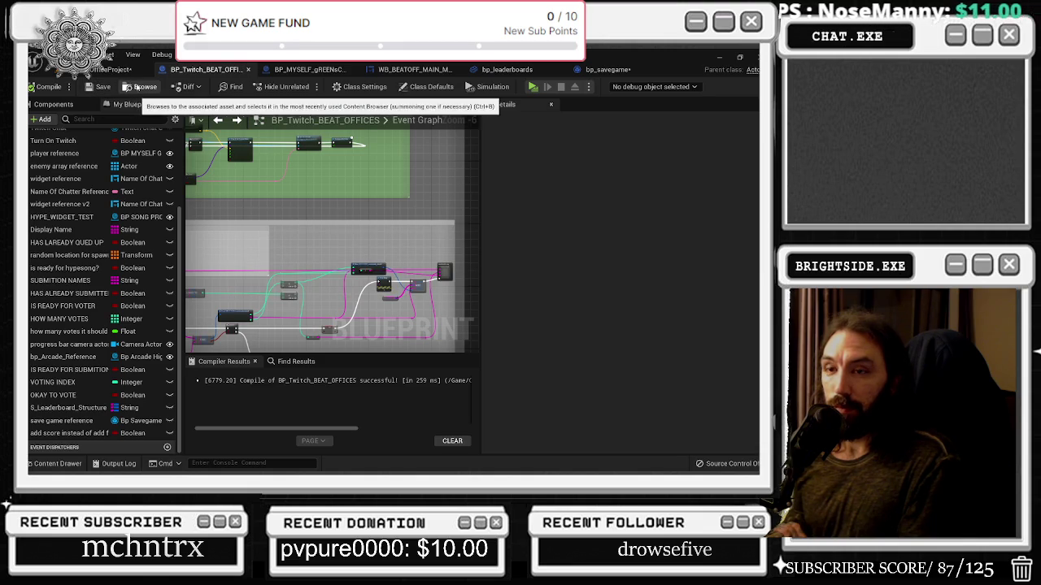
click(110, 69)
key(ctrl+s)
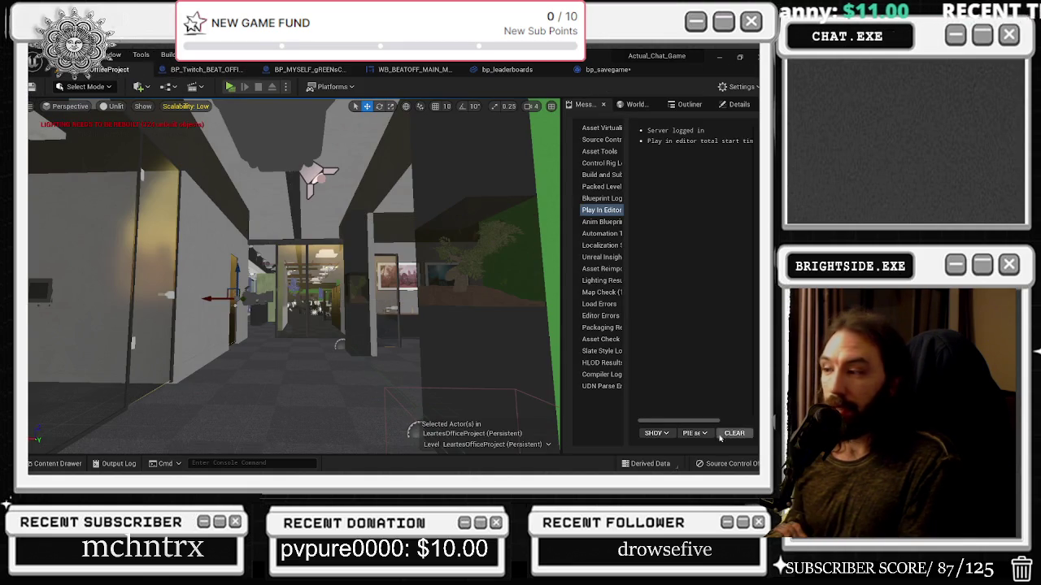
Step: Focus on and select the actor beside the green wall, then return to WB_BEATOFF_MAIN_MENU
key(f)
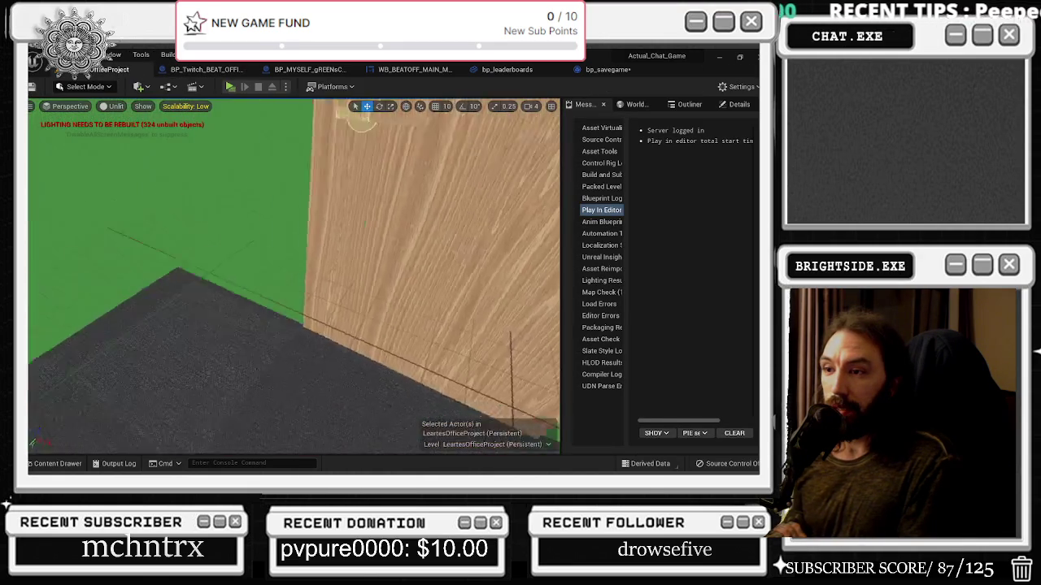
click(327, 286)
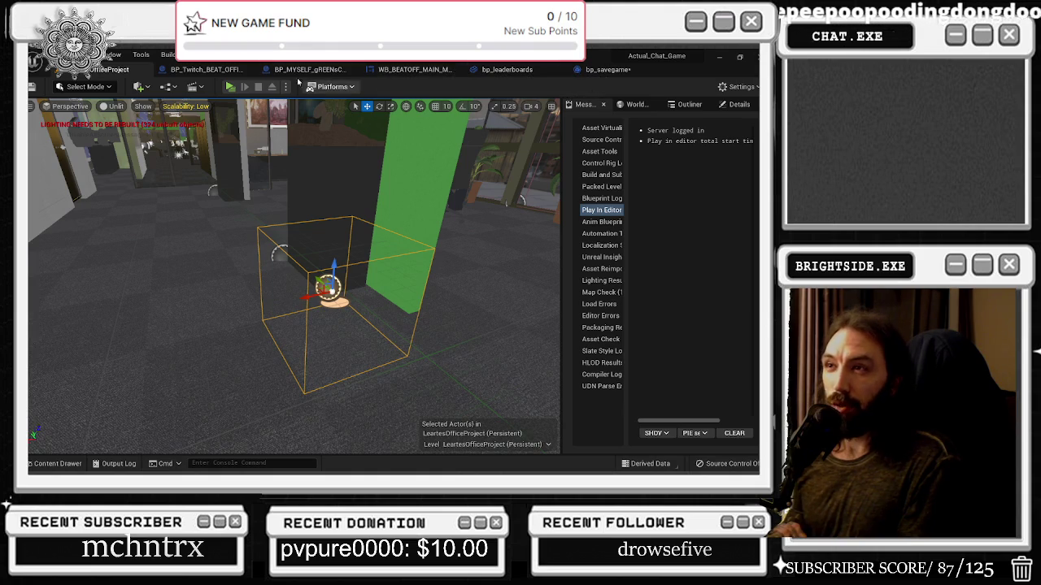
click(405, 72)
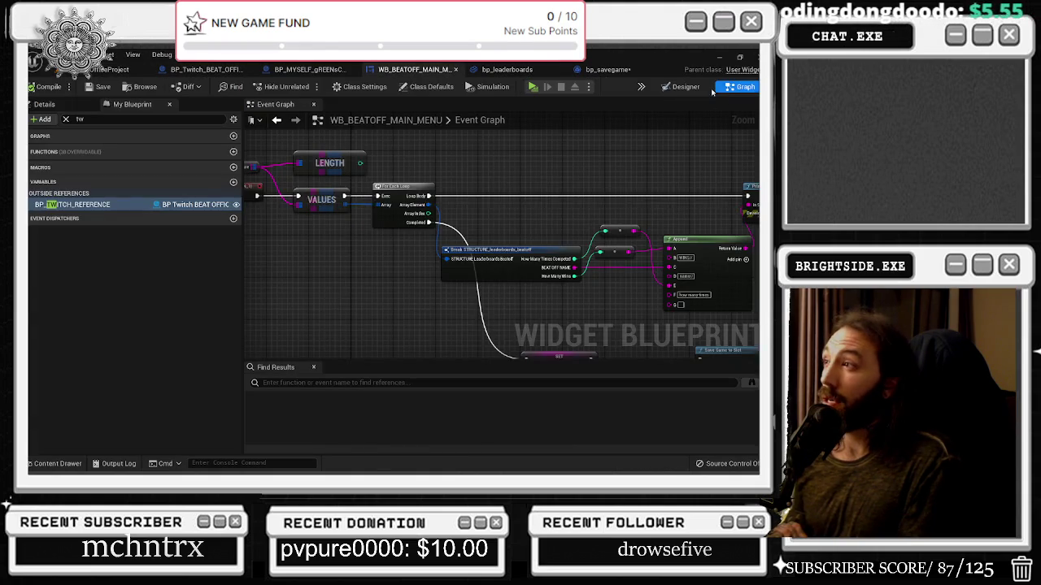
Step: Survey the main menu's STARTING ANIMATION, WAITING ROOM and right-side buttons, then return to the office level
scroll(557, 271, up, 2)
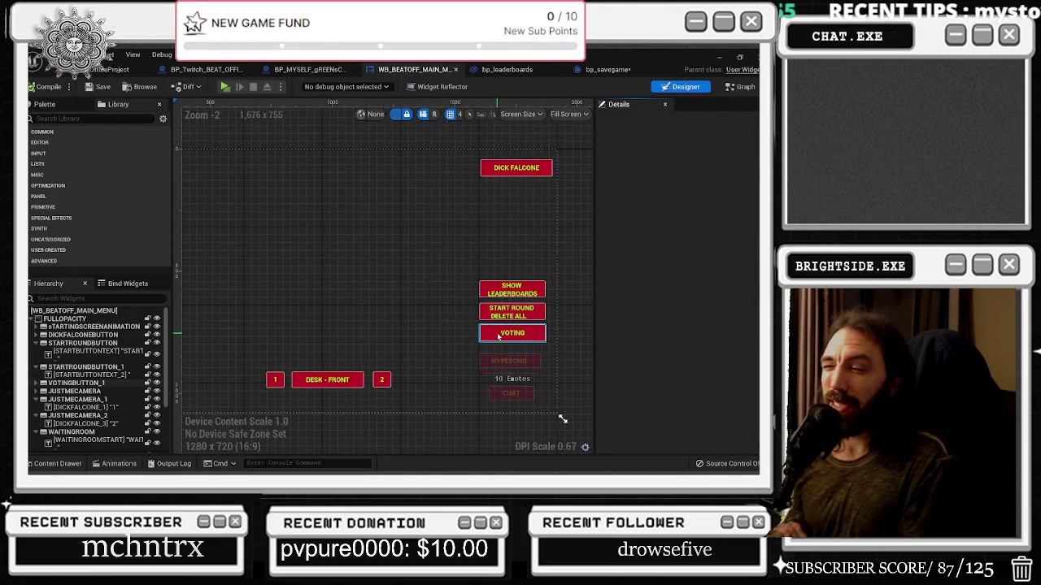
mouse_move(493, 333)
mouse_down()
mouse_move(499, 309)
mouse_move(458, 263)
mouse_move(440, 260)
mouse_up()
scroll(440, 260, down, 1)
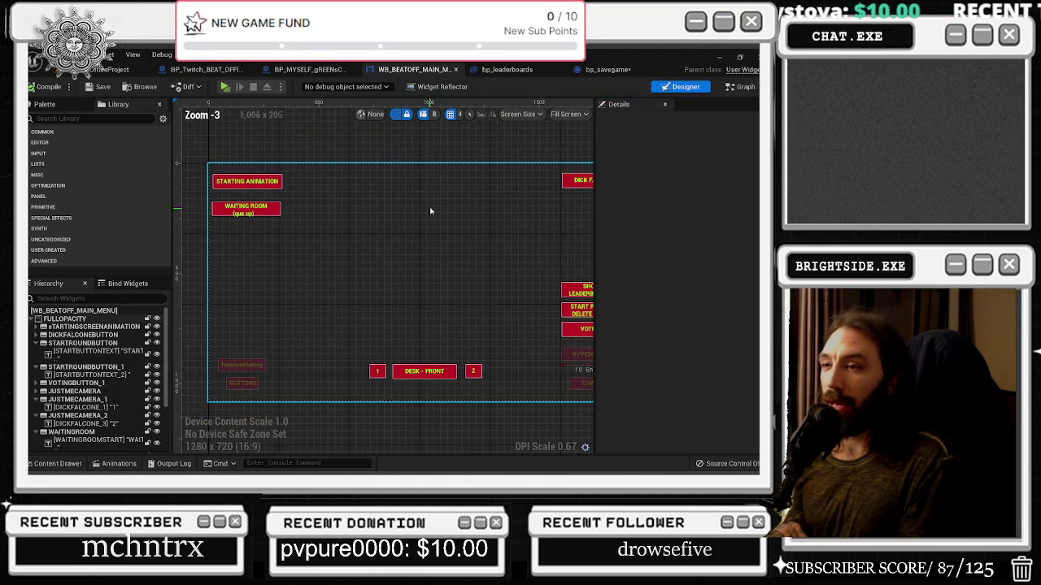
drag(429, 210, 387, 187)
drag(455, 165, 478, 167)
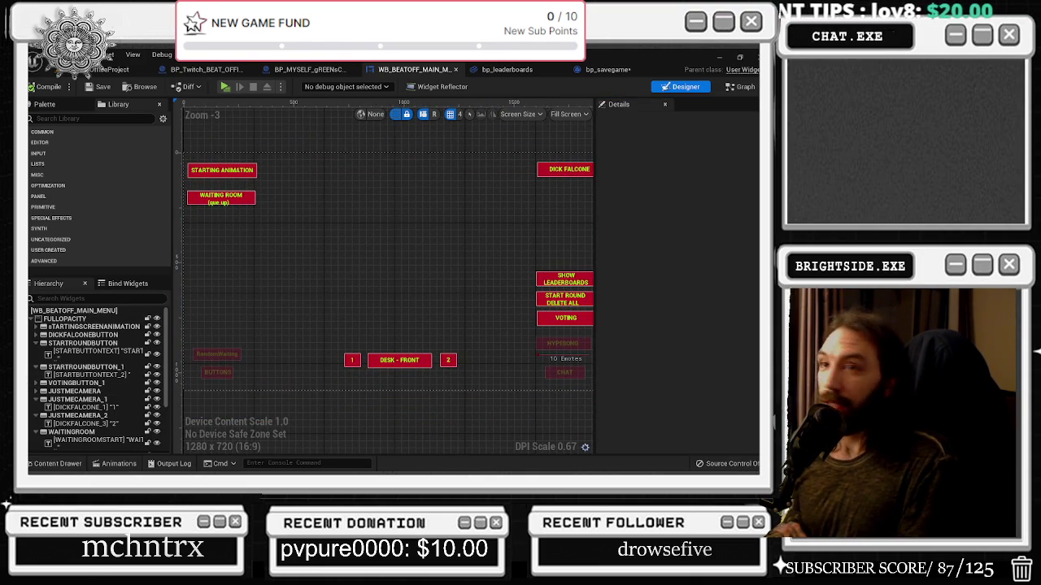
click(94, 70)
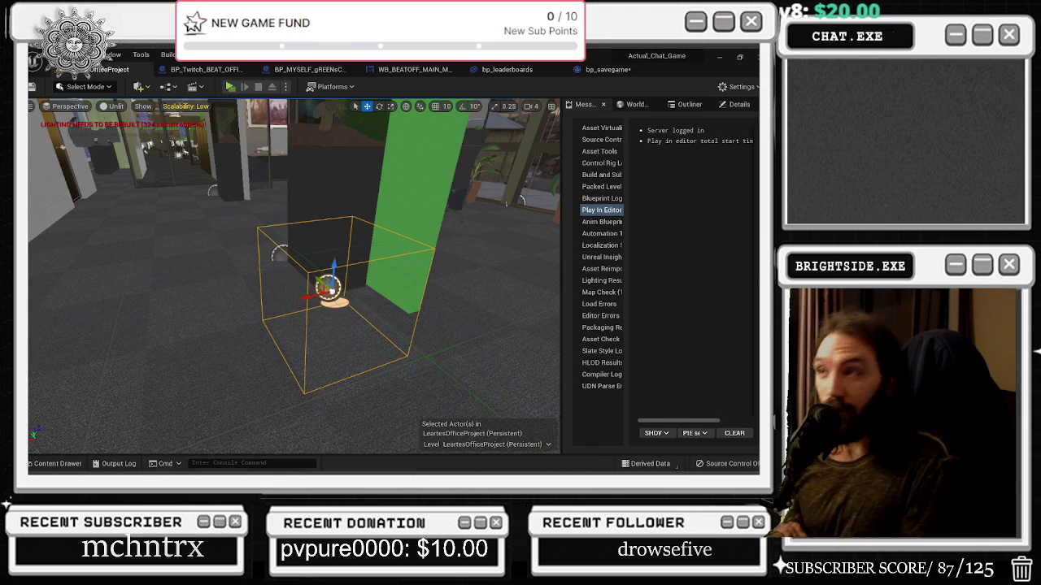
Step: Bring up the bp_leaderboards Event Graph and zoom in on its Event BeginPlay nodes
click(618, 69)
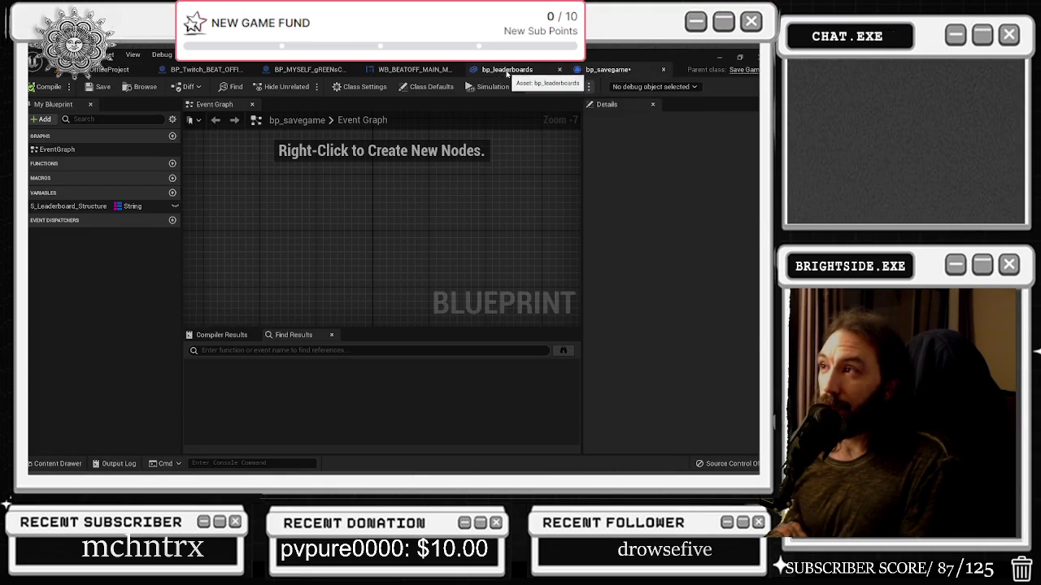
click(505, 72)
scroll(316, 188, up, 2)
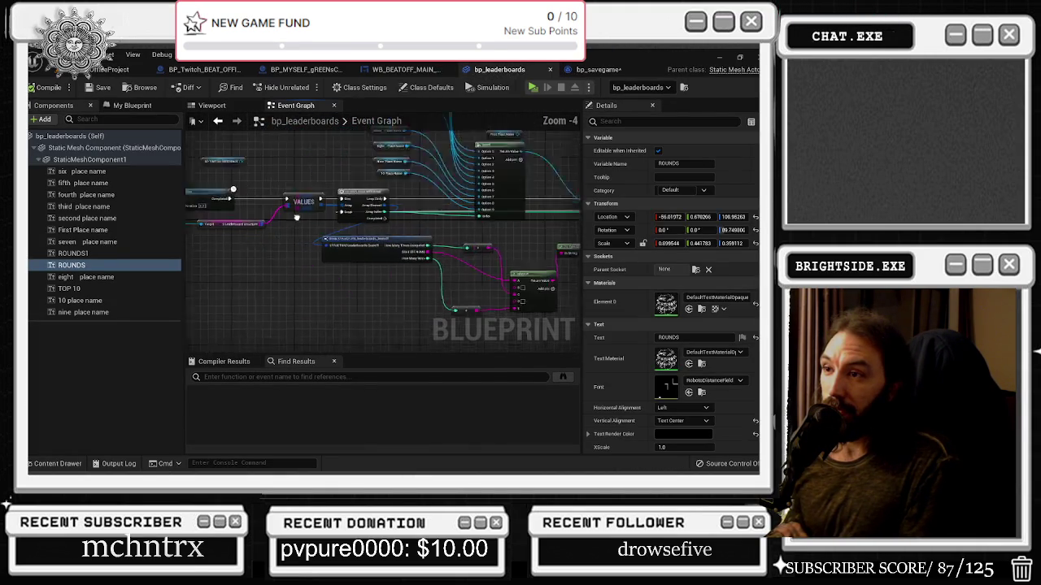
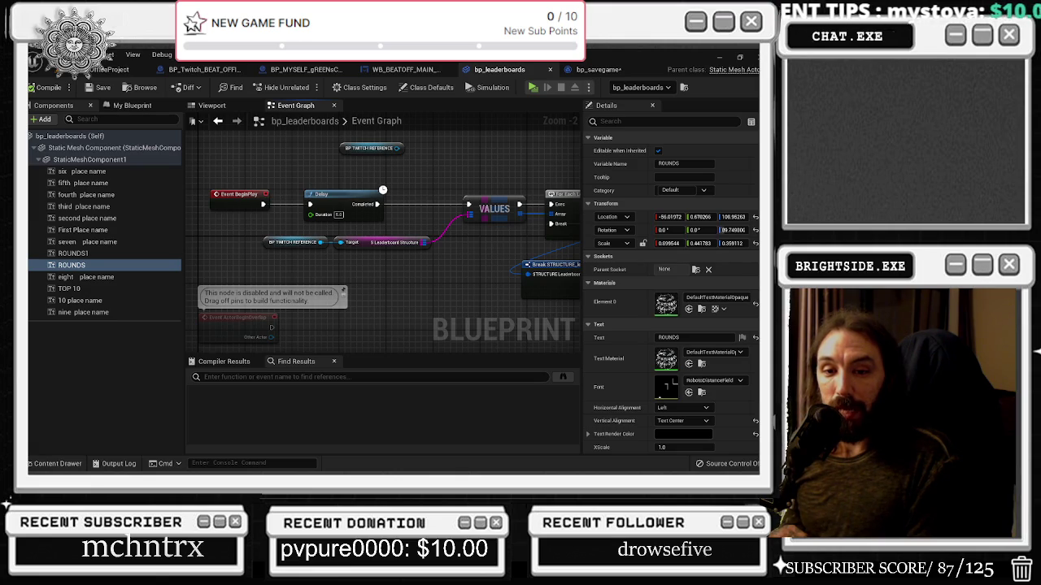
Step: Shift Event BeginPlay, Delay and BP Twitch Reference right, then pan and zoom out toward For Each Loop
mouse_move(256, 235)
mouse_down()
mouse_move(389, 255)
mouse_move(413, 288)
mouse_up()
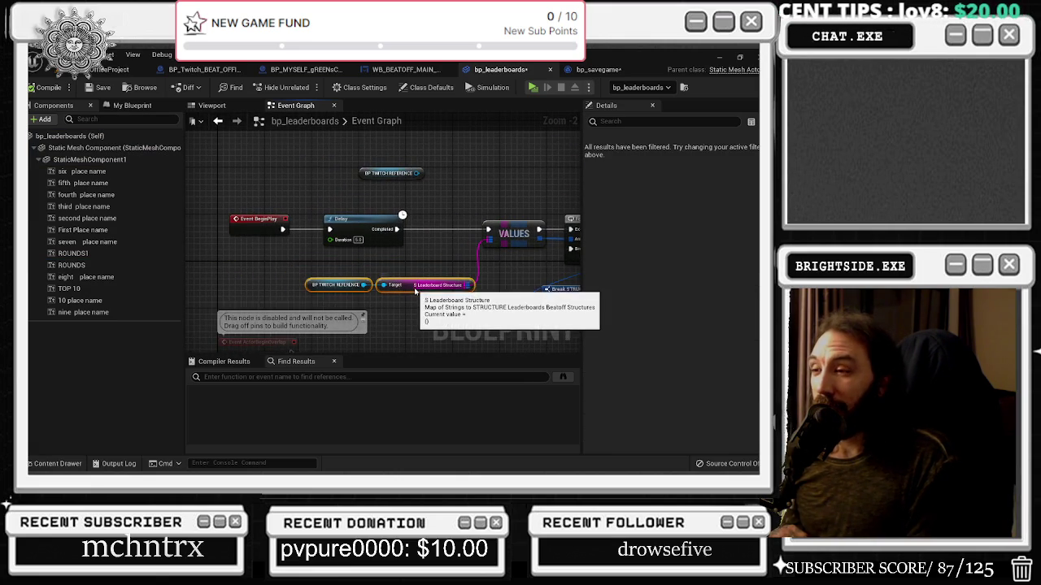
mouse_move(216, 179)
mouse_down()
mouse_move(411, 256)
mouse_move(392, 234)
mouse_up()
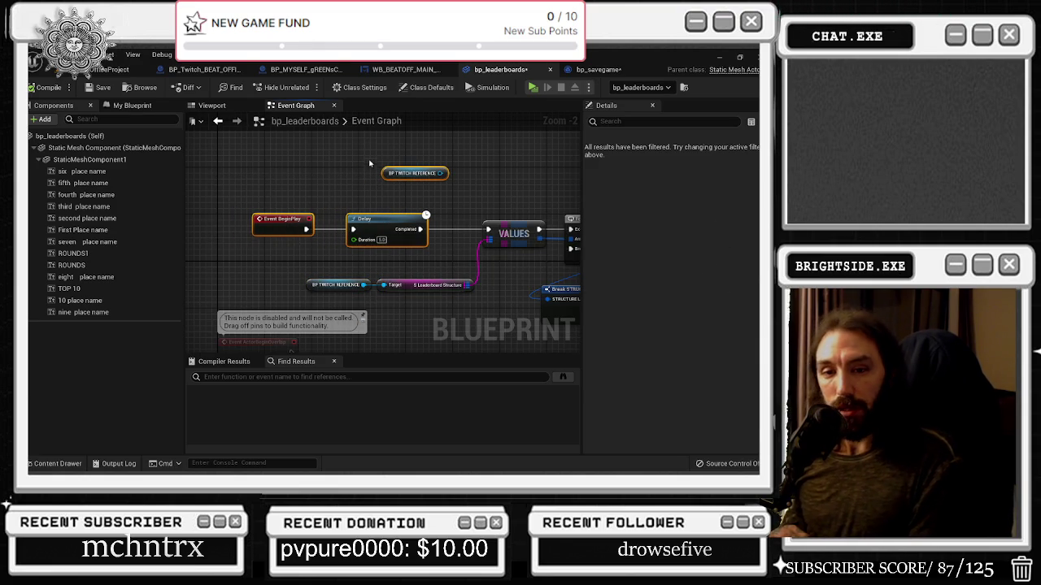
double_click(353, 121)
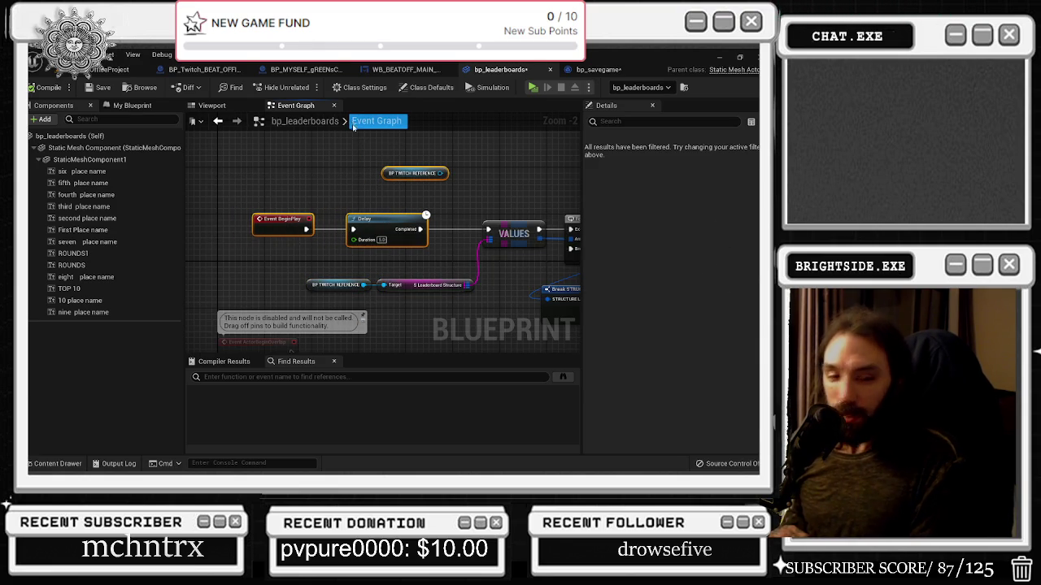
key(Escape)
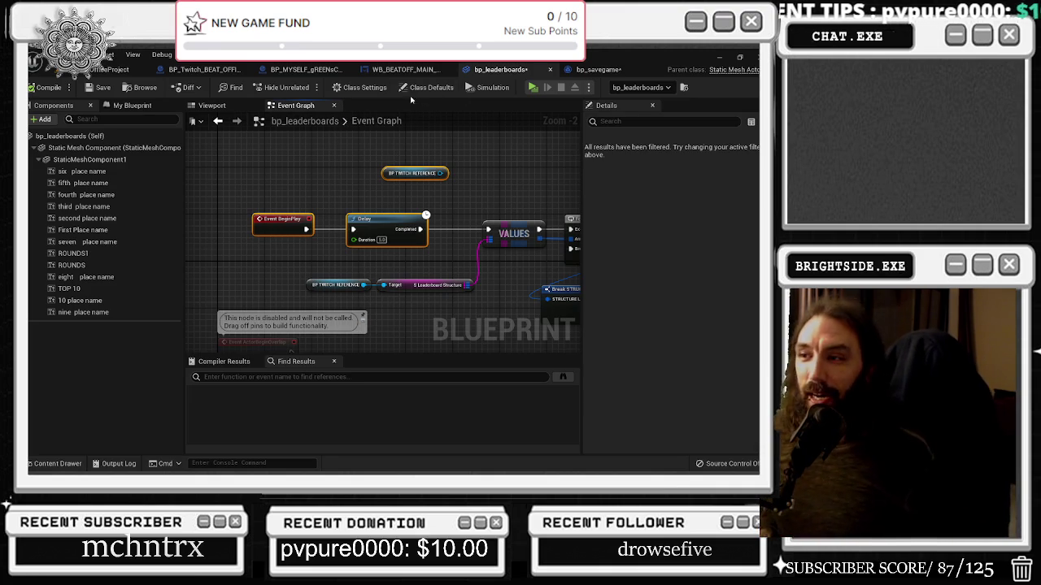
drag(427, 206, 227, 186)
scroll(226, 186, down, 2)
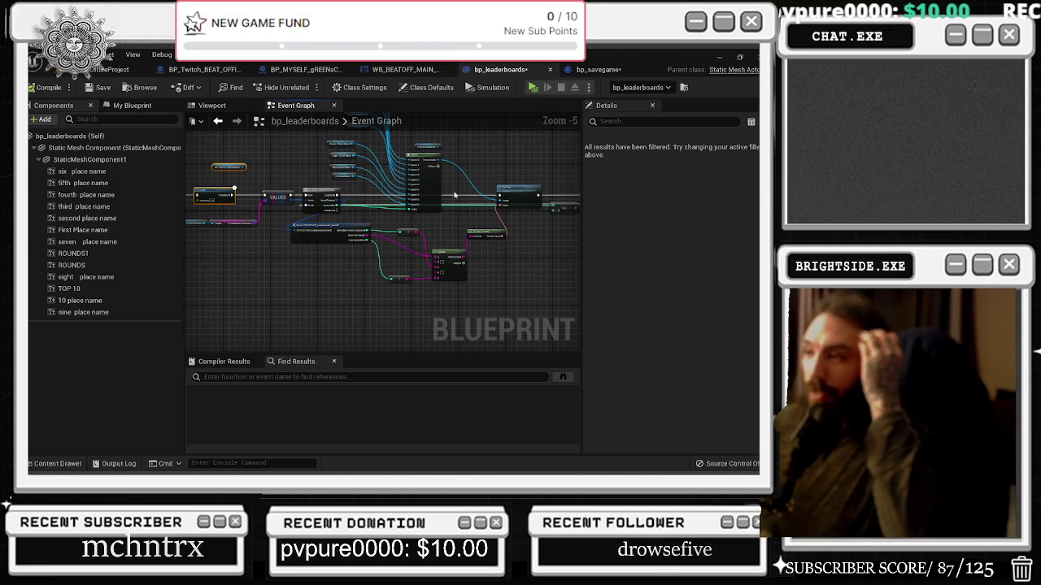
scroll(325, 211, down, 1)
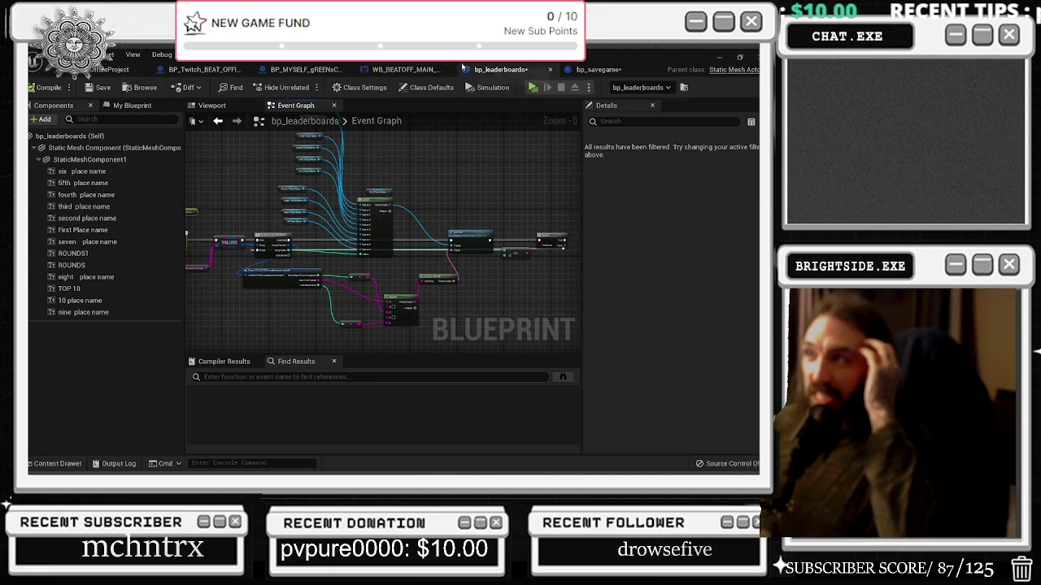
Step: In WB_BEATOFF_MAIN_MENU's Designer, select the VOTING button and jump to its On Pressed event graph
click(407, 69)
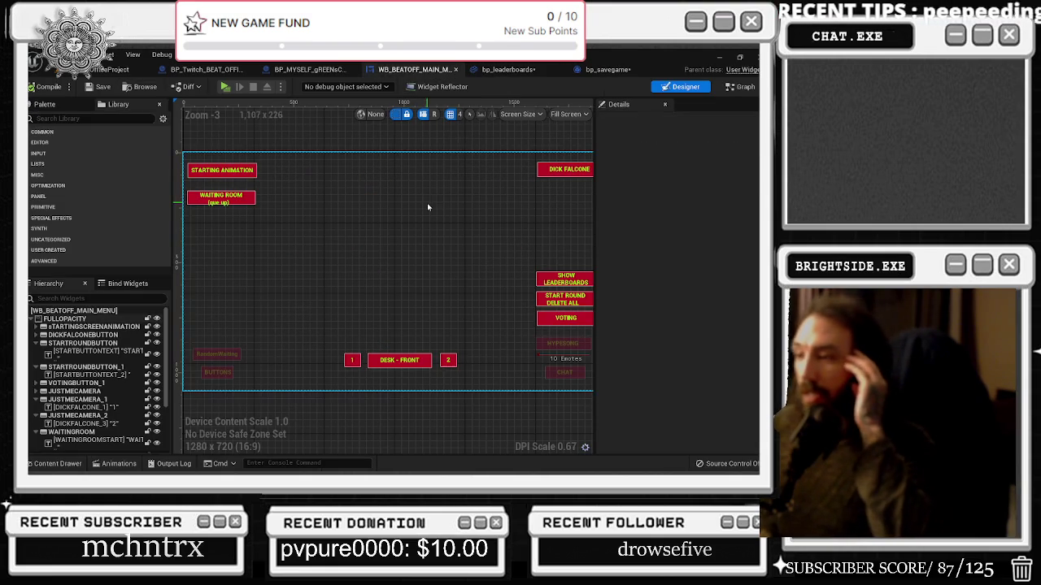
drag(493, 234, 434, 218)
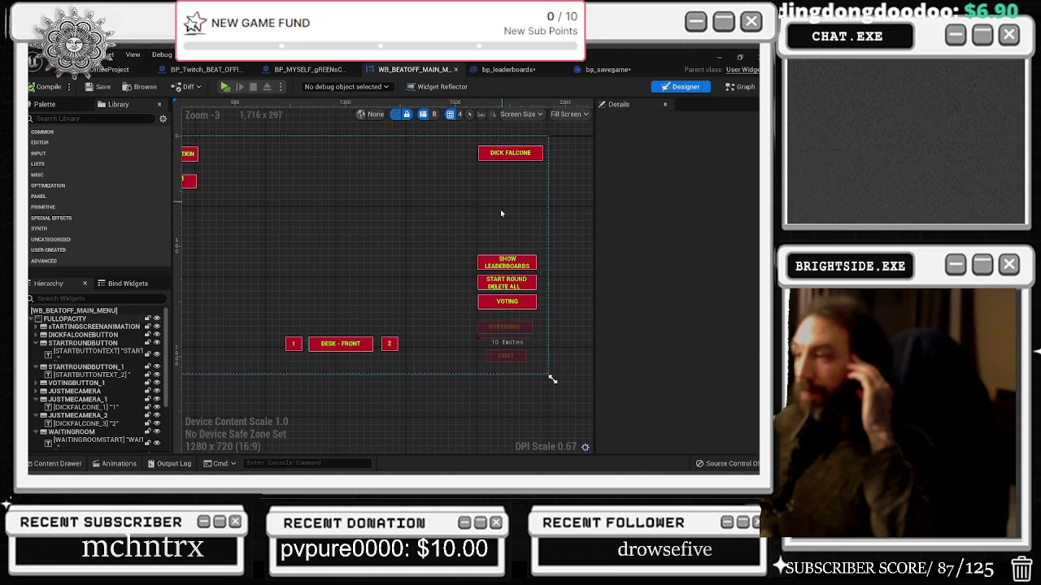
drag(486, 260, 581, 252)
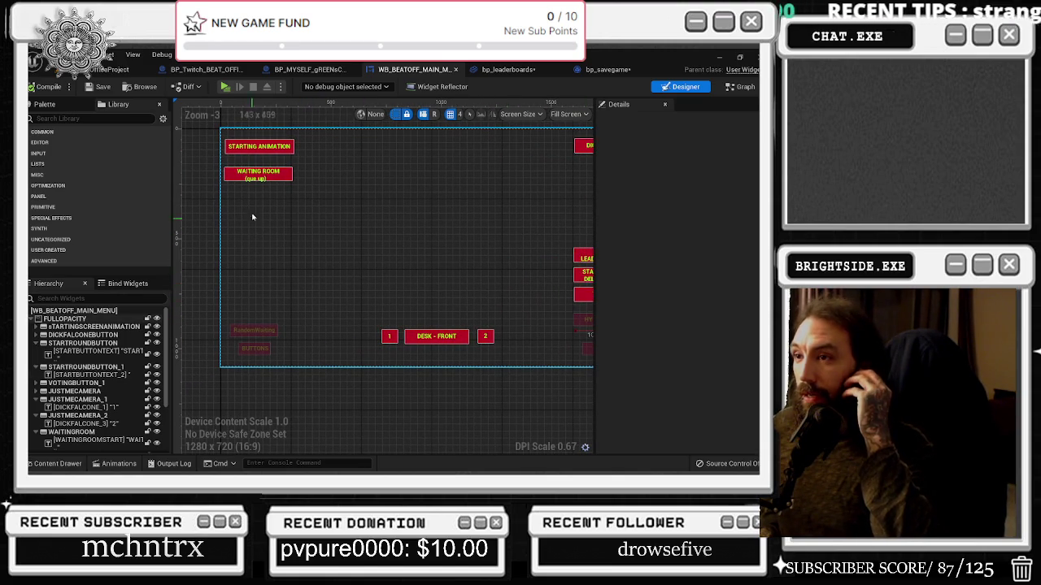
drag(426, 188, 293, 198)
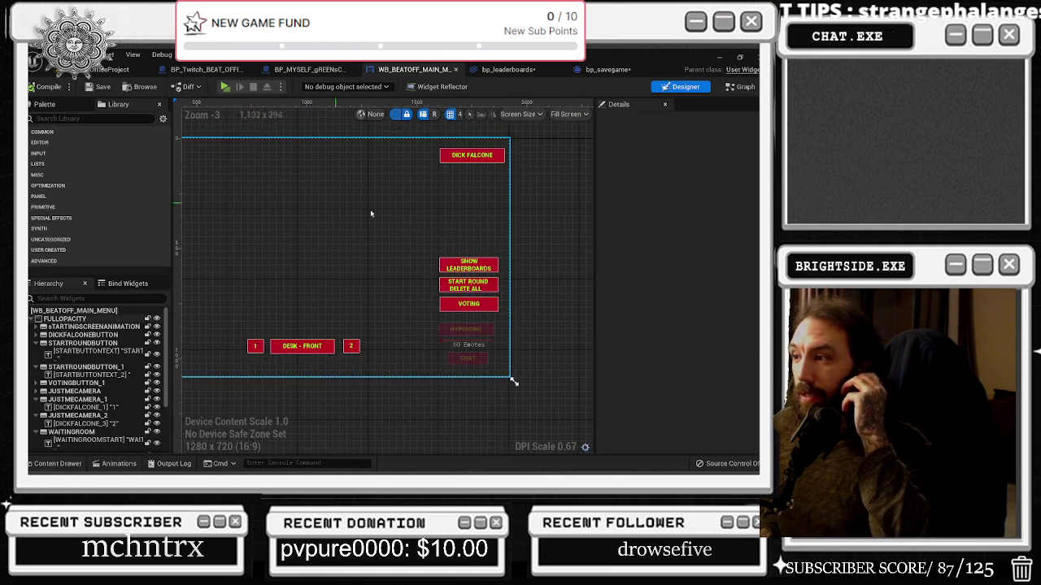
click(489, 304)
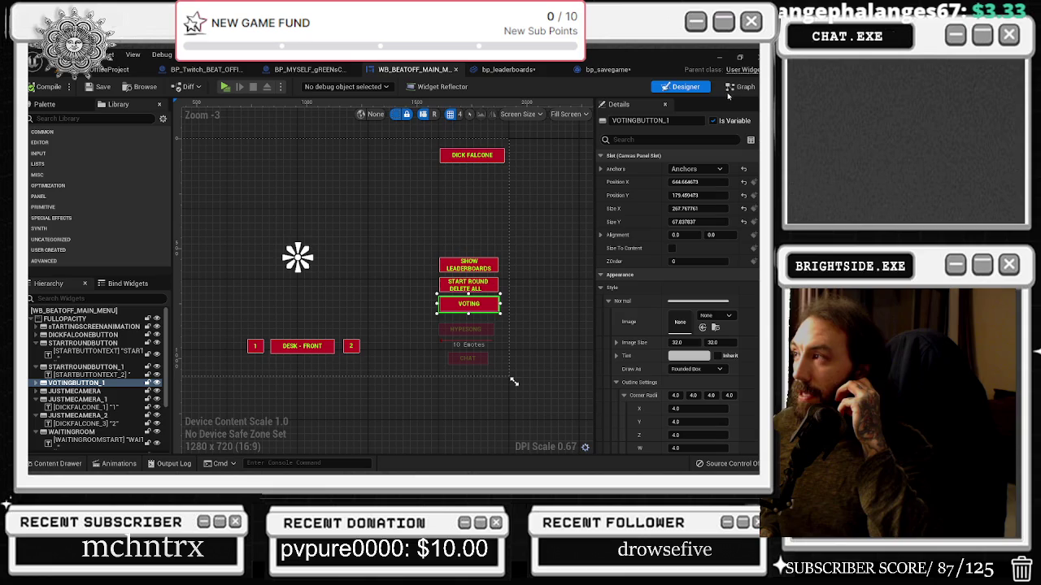
scroll(710, 431, down, 10)
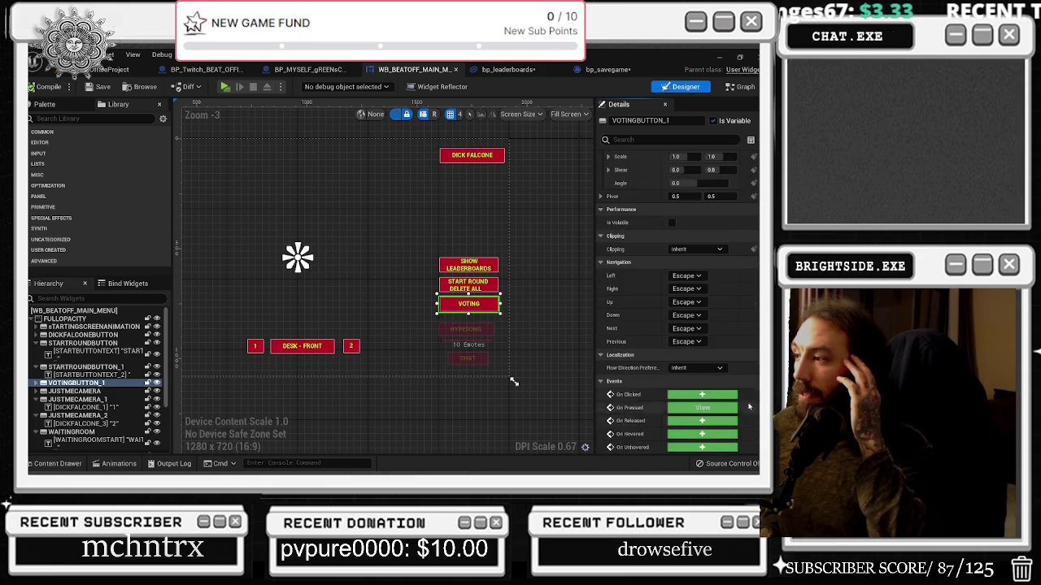
click(701, 407)
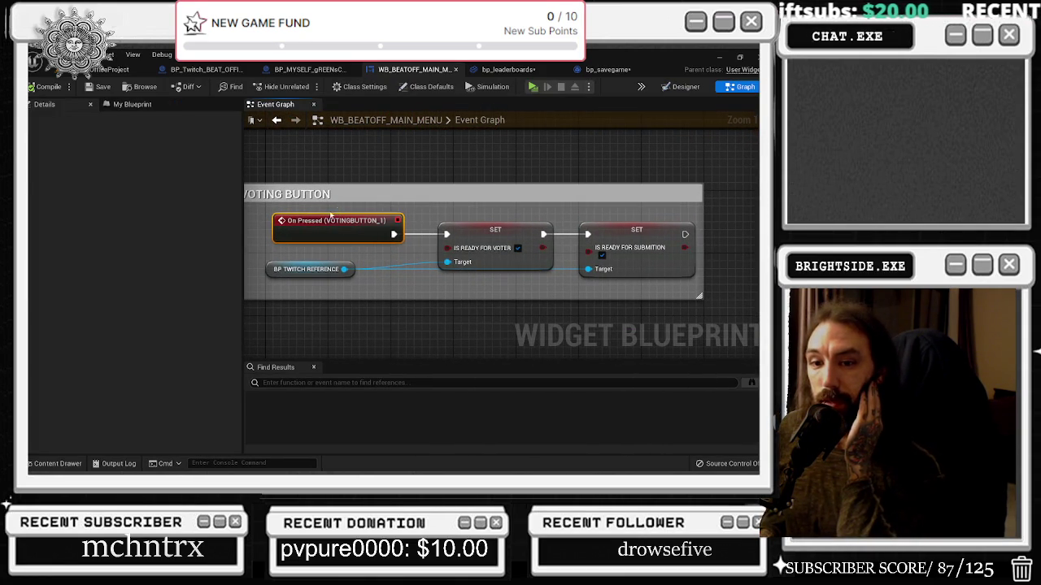
Step: Inspect the VOTING and round-start button press nodes and their SET nodes in the widget graph
mouse_move(253, 232)
mouse_down()
mouse_move(364, 273)
mouse_move(545, 278)
mouse_up()
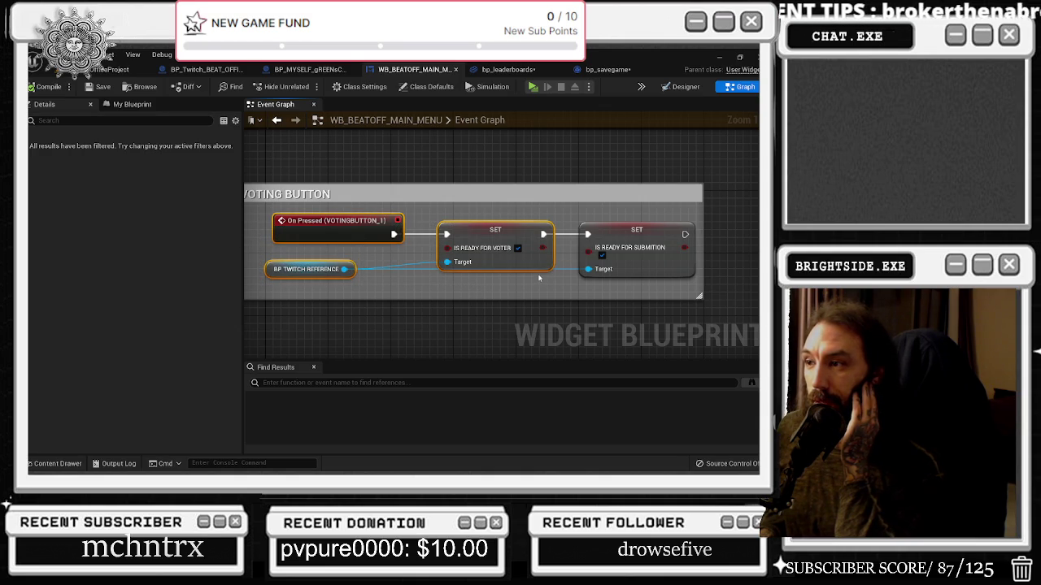
scroll(537, 273, down, 6)
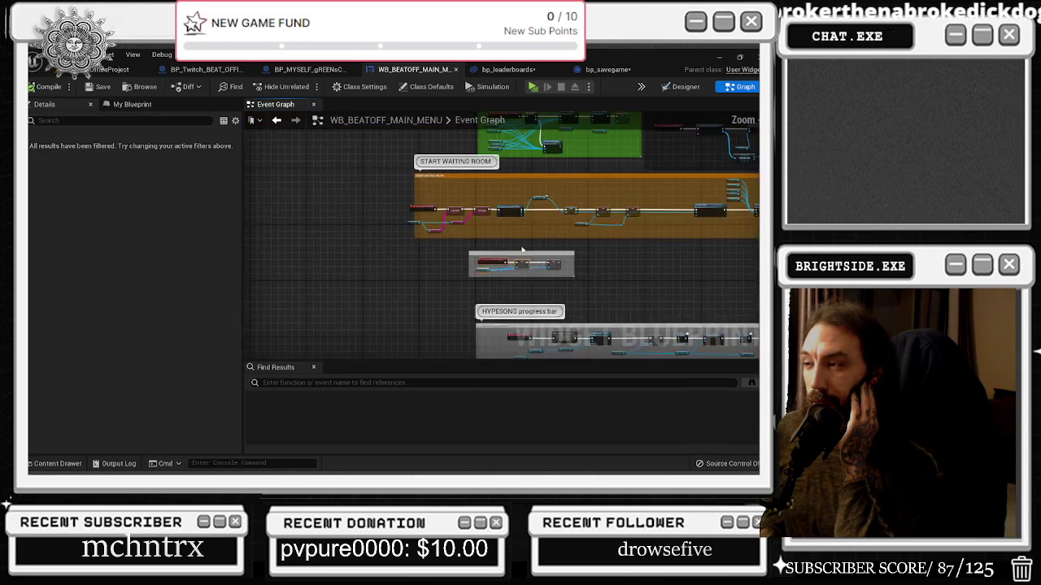
scroll(384, 235, up, 3)
scroll(384, 235, down, 1)
mouse_move(531, 274)
mouse_down()
mouse_move(373, 275)
mouse_move(559, 226)
mouse_move(439, 124)
mouse_up()
scroll(558, 226, up, 2)
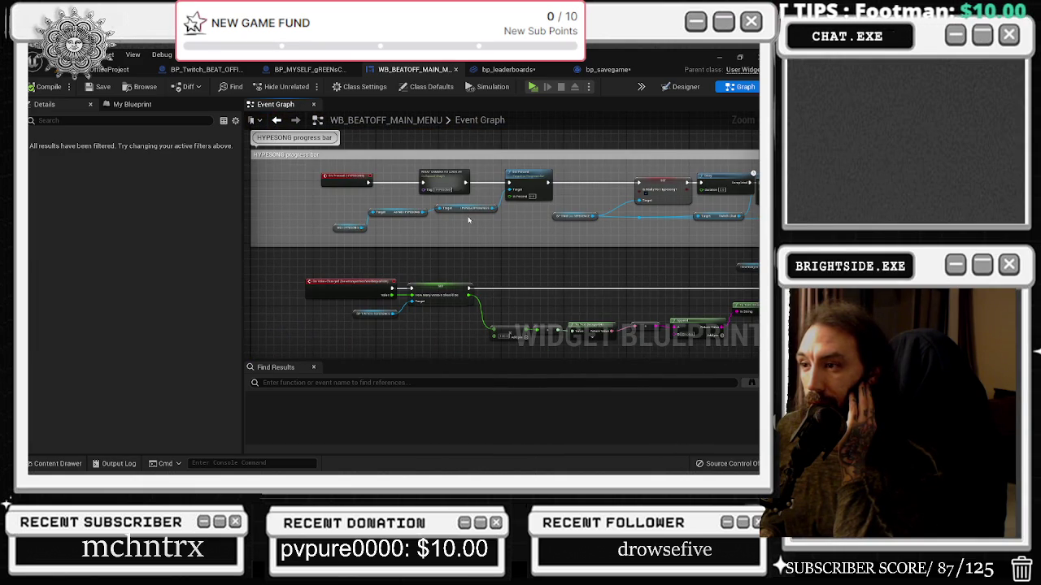
scroll(458, 247, down, 3)
drag(458, 248, 391, 293)
scroll(349, 289, up, 4)
mouse_move(279, 195)
mouse_down()
mouse_move(467, 314)
mouse_move(252, 281)
mouse_move(374, 255)
mouse_move(339, 274)
mouse_move(460, 269)
mouse_move(312, 212)
mouse_move(486, 256)
mouse_up()
scroll(465, 249, down, 5)
Step: Wrap the middle node cluster in a comment titled SAVE GAME AND CHECK THE LIST
drag(414, 213, 630, 315)
key(c)
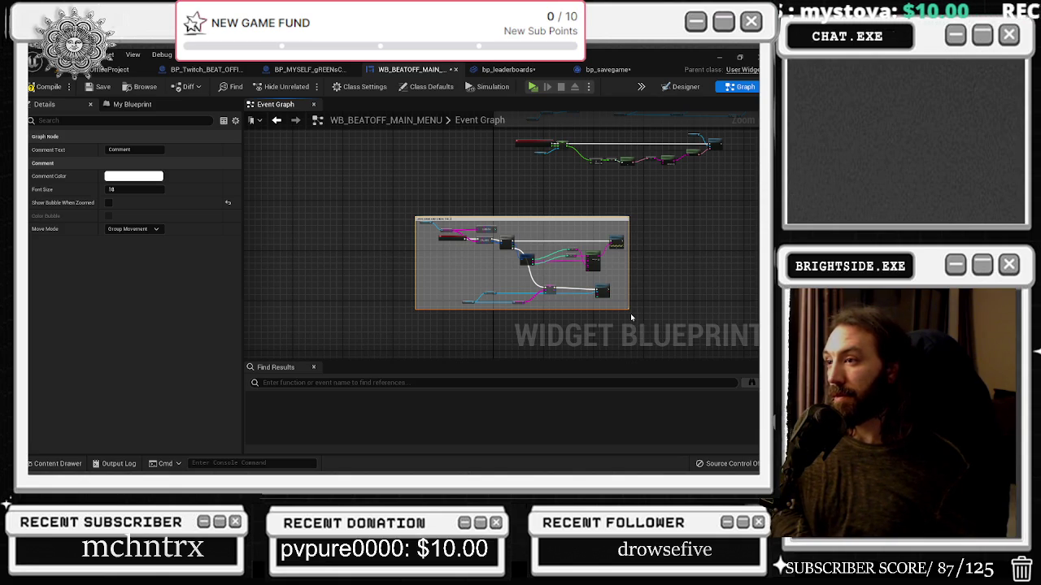
key(Return)
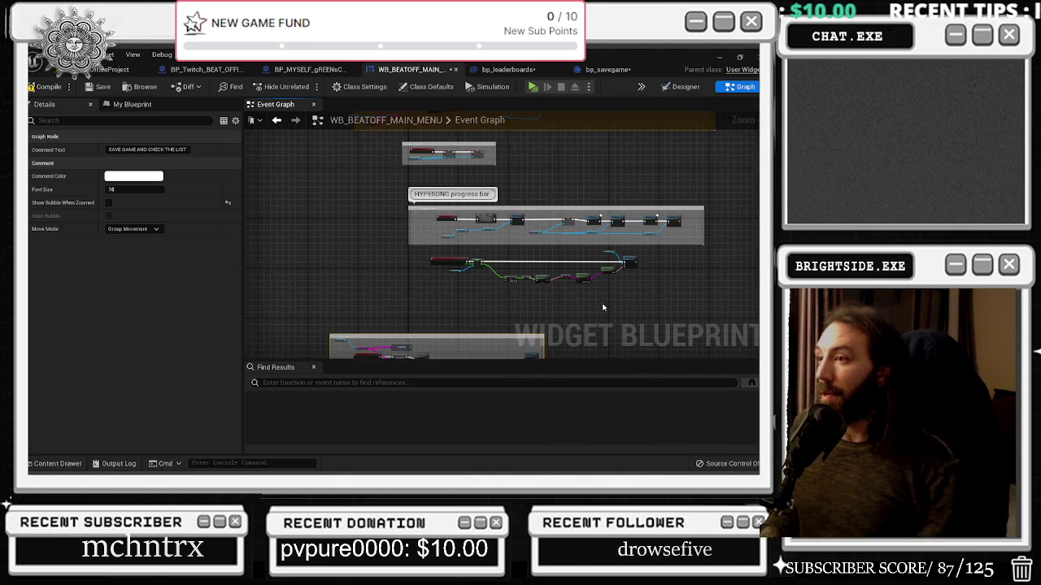
scroll(603, 310, up, 2)
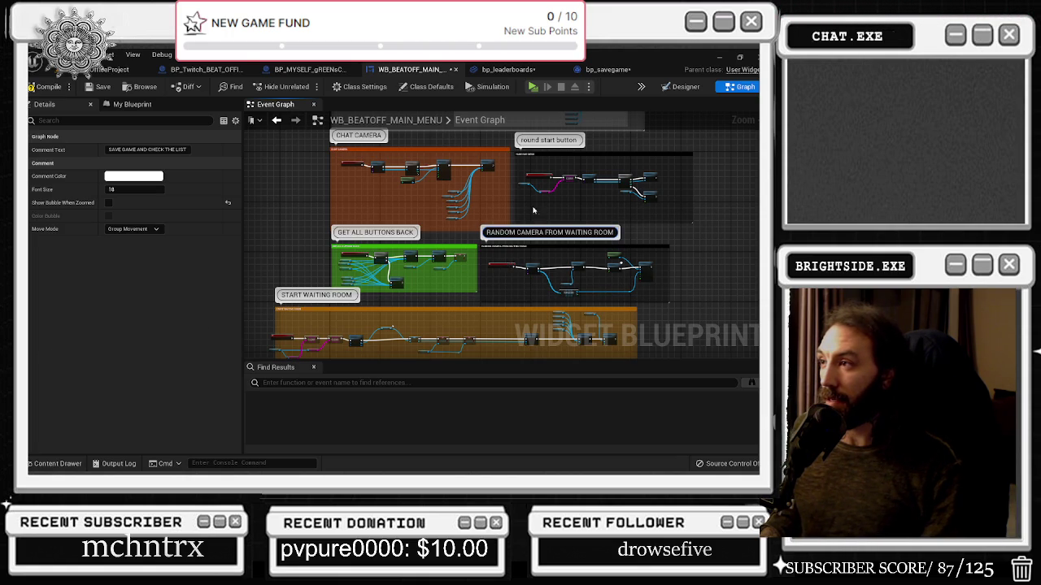
scroll(528, 221, up, 5)
Step: Review the round-start nodes and the START ANIMATION comment blocks above and below
drag(361, 183, 577, 298)
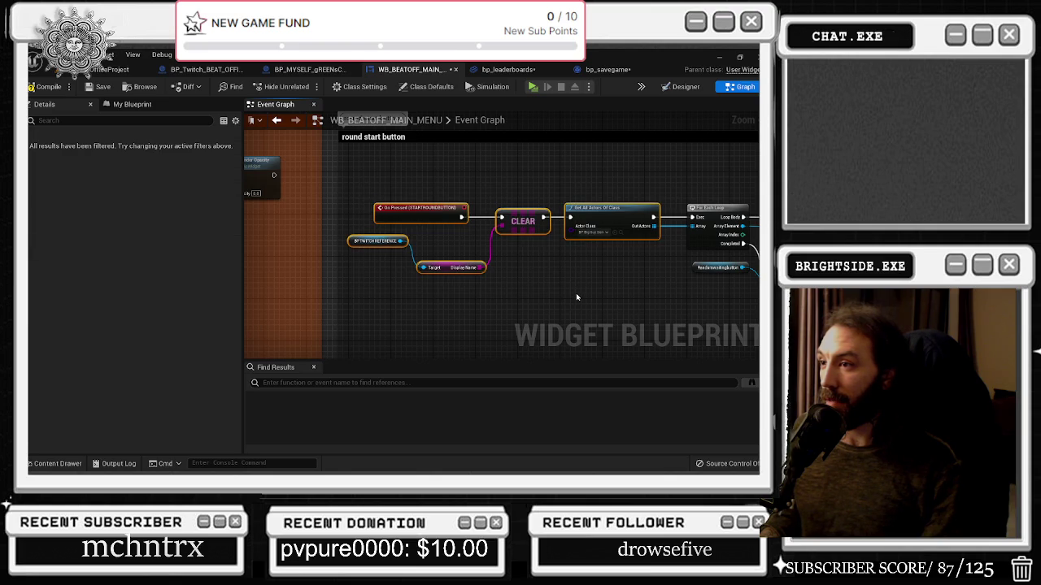
scroll(577, 297, down, 5)
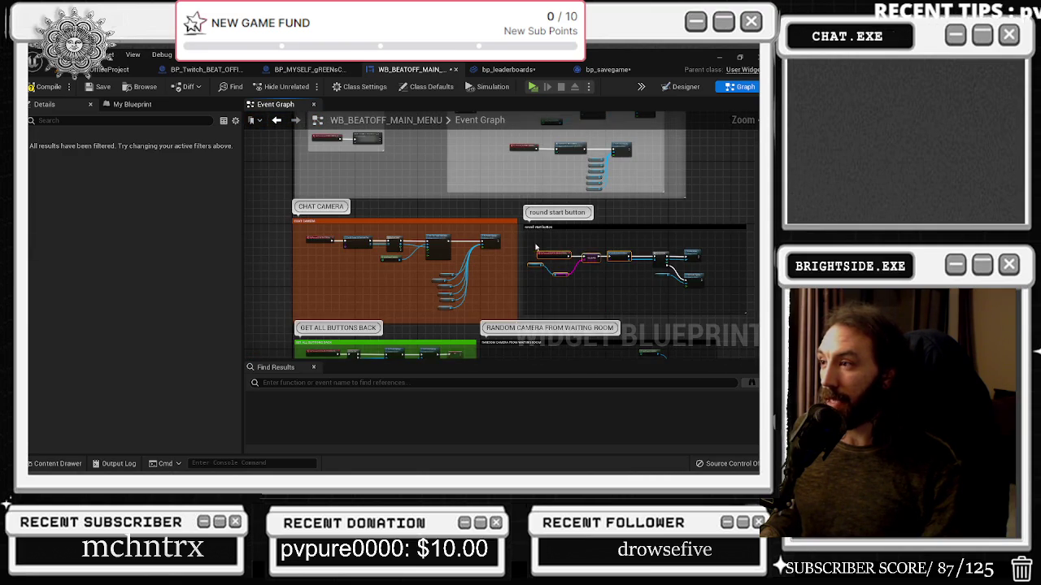
mouse_move(341, 249)
mouse_down()
mouse_move(358, 147)
mouse_move(407, 120)
mouse_up()
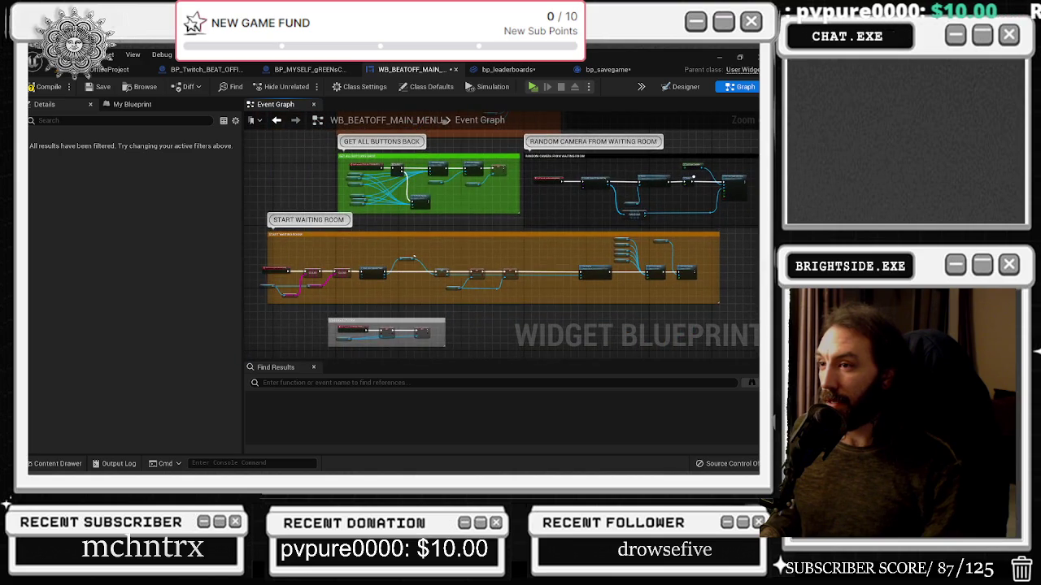
drag(406, 358, 407, 106)
drag(407, 294, 408, 363)
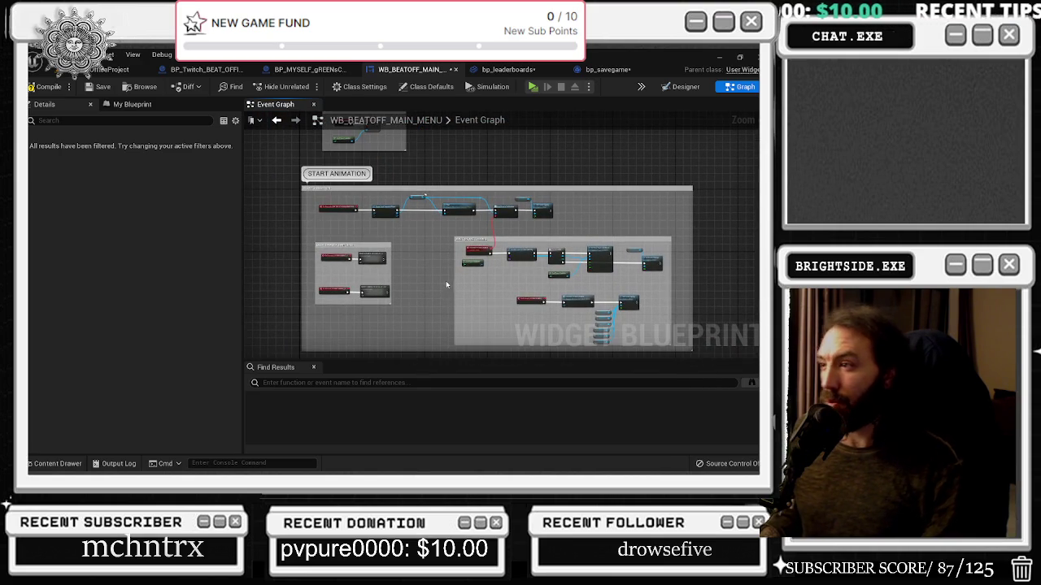
drag(446, 280, 448, 338)
Step: Recheck the VOTING button's pressed event, compile and save the widget, and return to the level
click(684, 87)
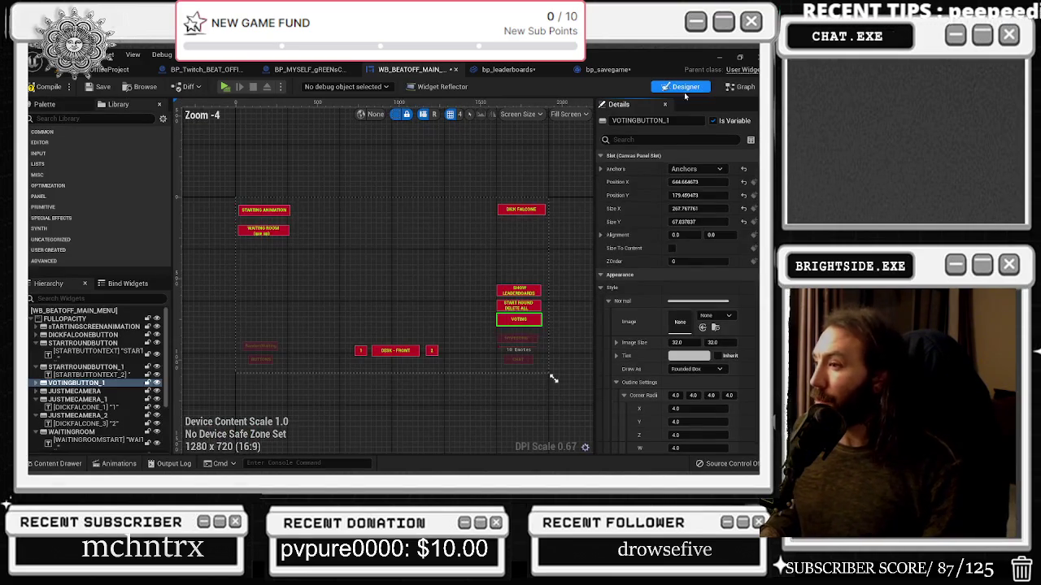
scroll(732, 374, down, 15)
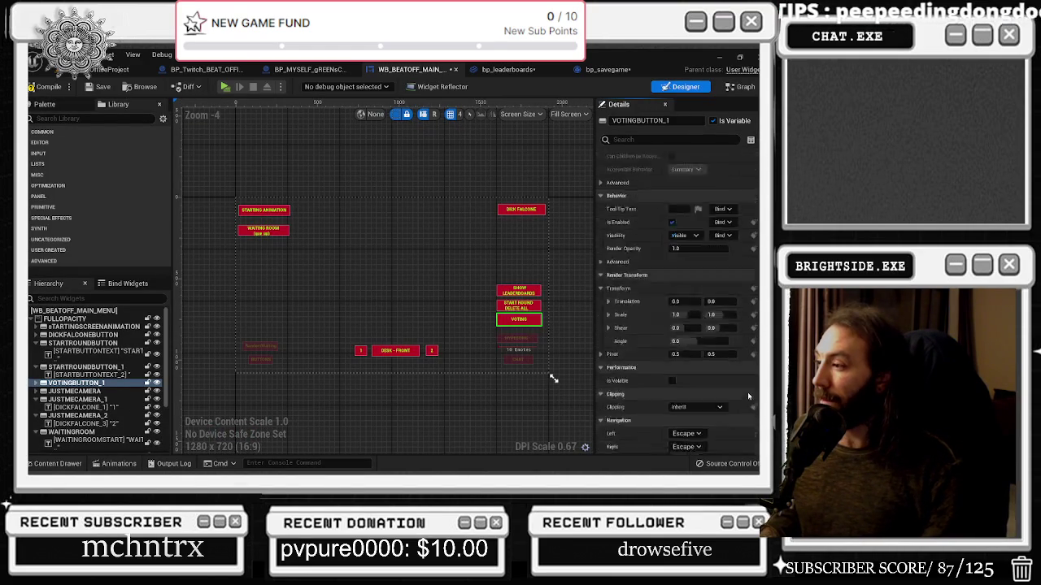
click(701, 409)
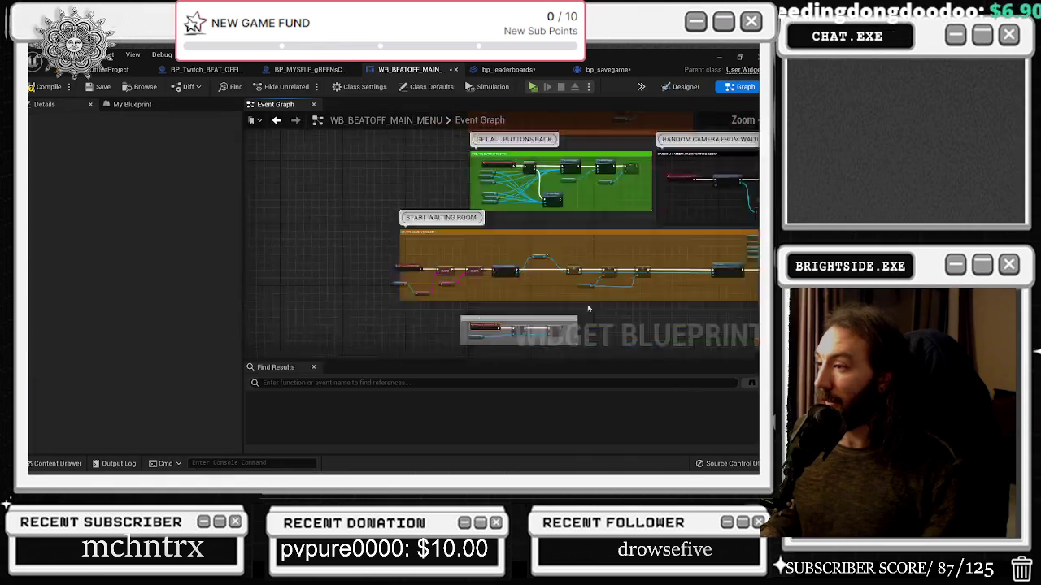
click(45, 86)
click(110, 69)
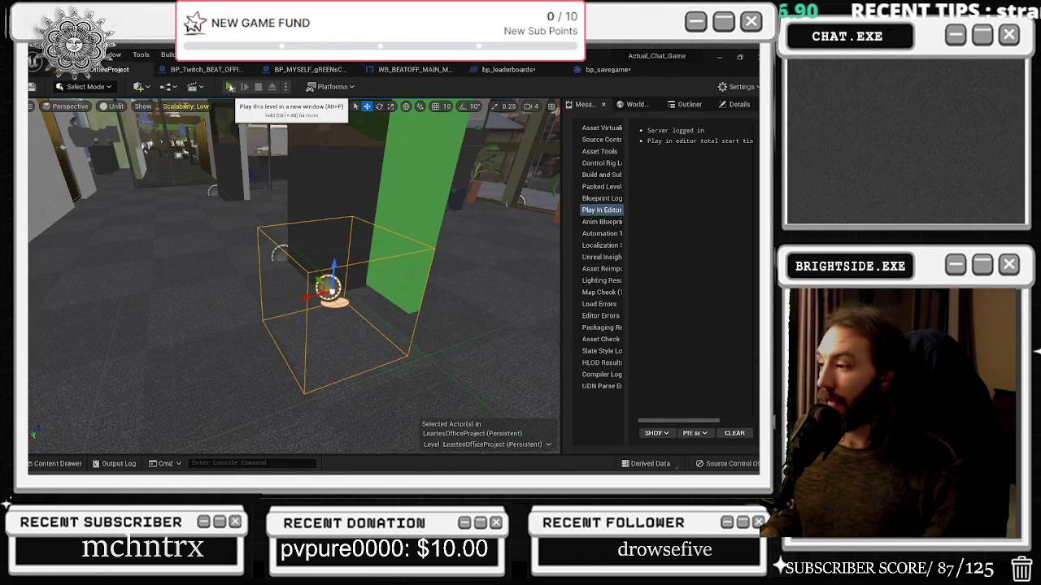
Step: Play the level, show the TOP 10 chatter-wins leaderboard twice, then stop the session
click(232, 87)
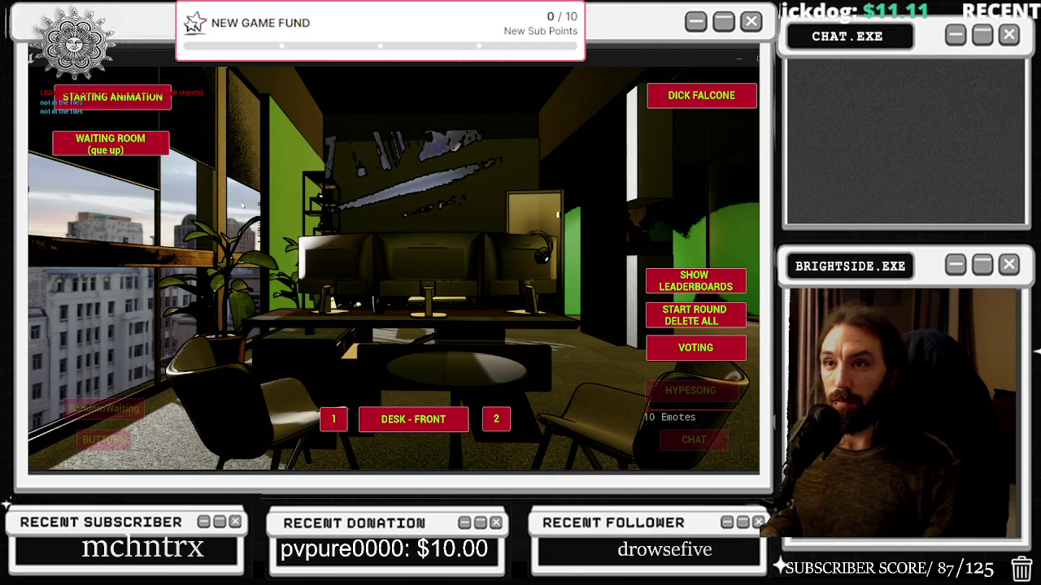
click(695, 286)
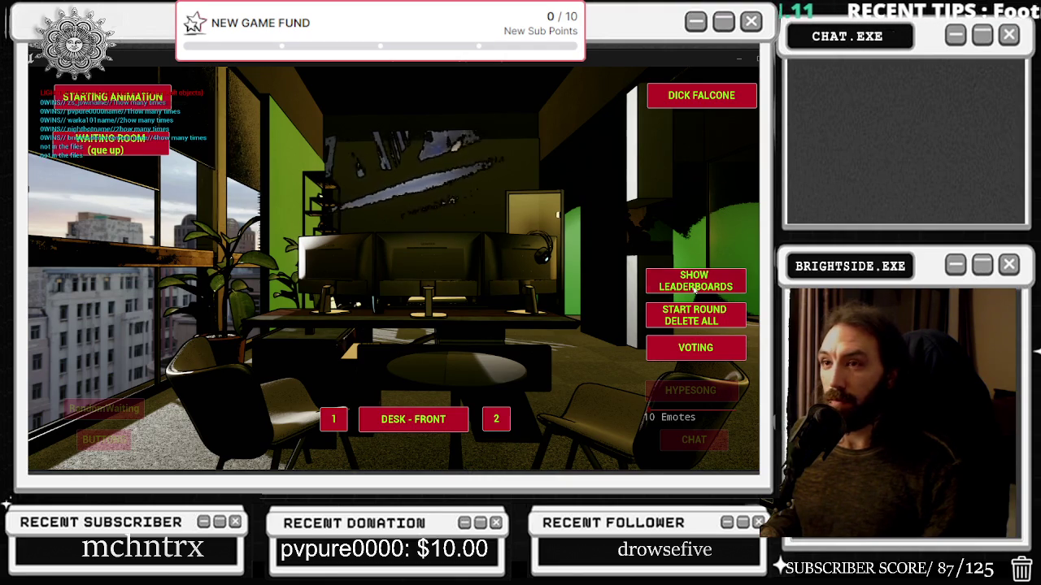
click(695, 287)
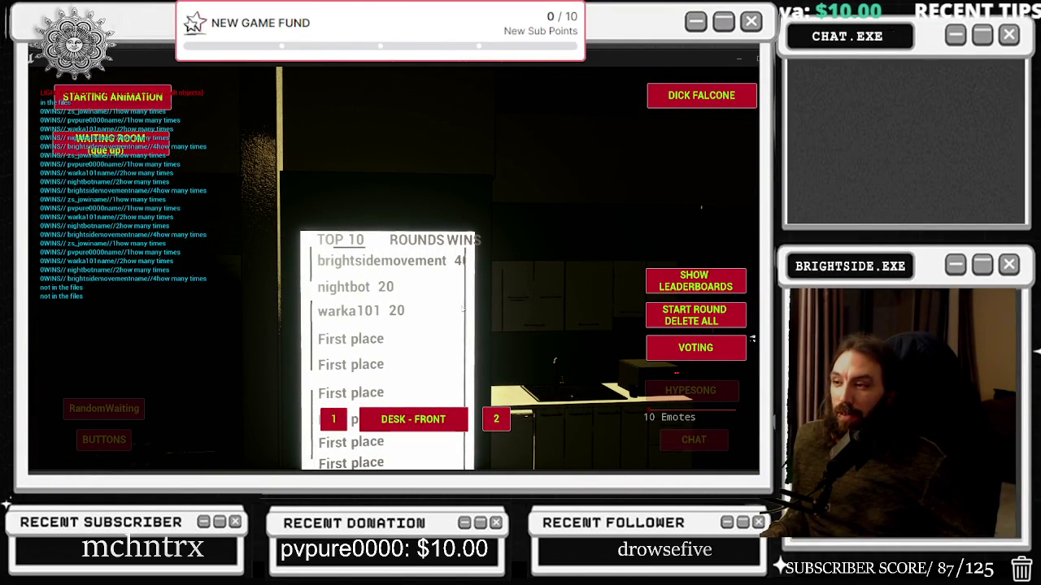
key(Escape)
click(500, 69)
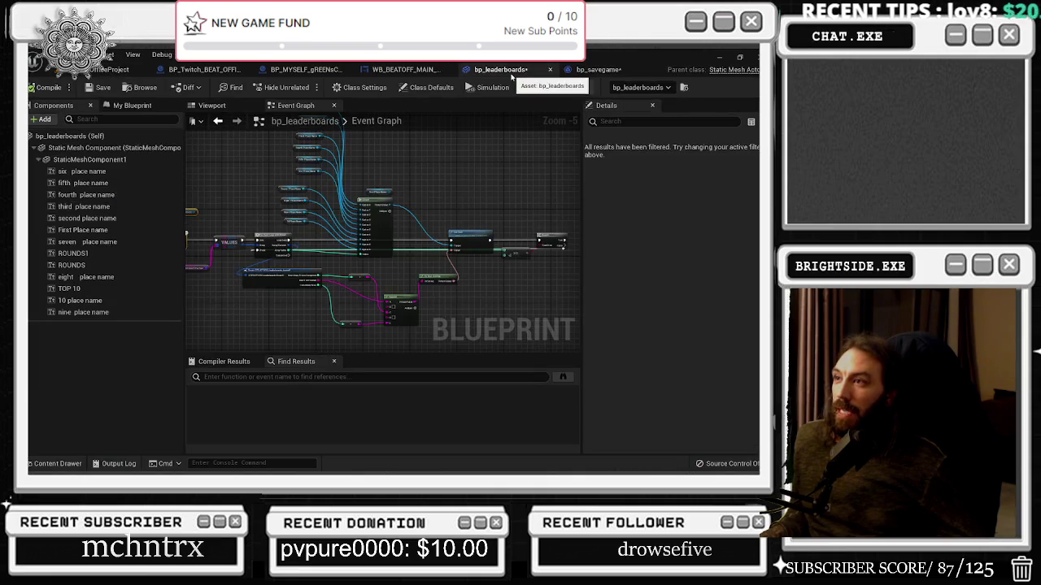
Step: Set the leaderboard Append node's D input to '/' and save bp_leaderboards
scroll(457, 308, up, 5)
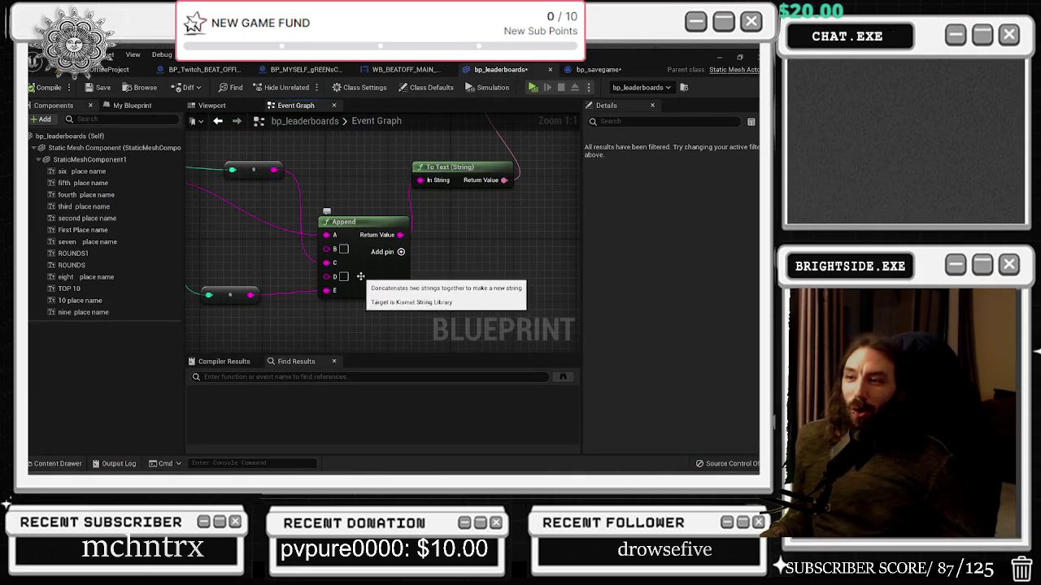
click(358, 289)
click(343, 276)
text(///)
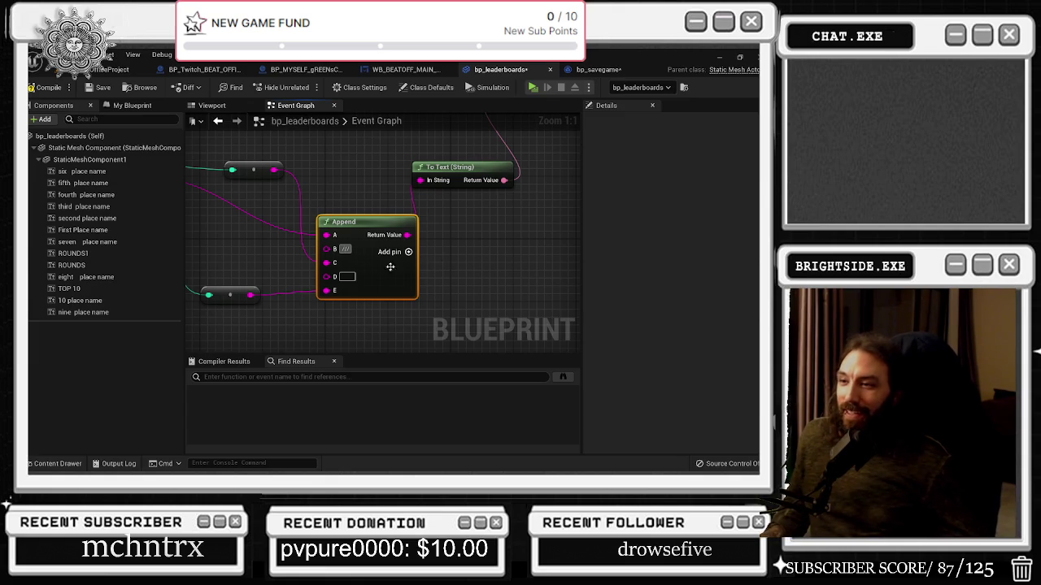
click(347, 276)
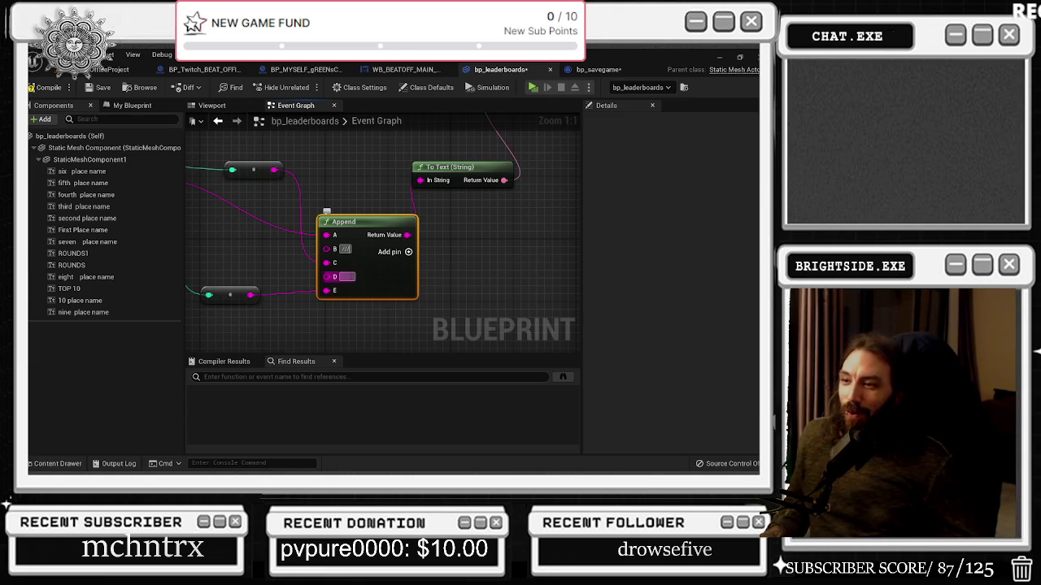
text(///)
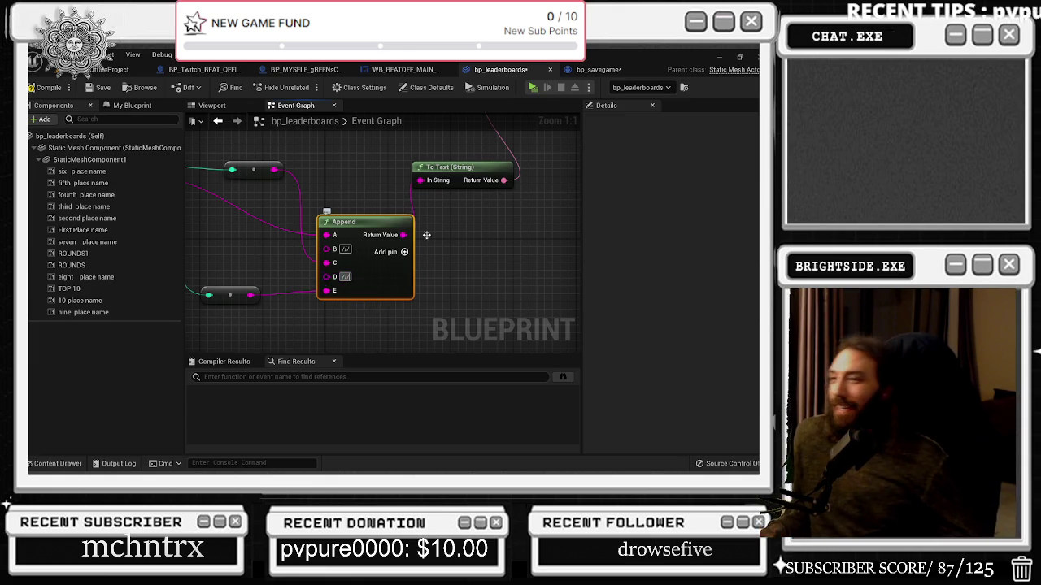
scroll(326, 212, down, 3)
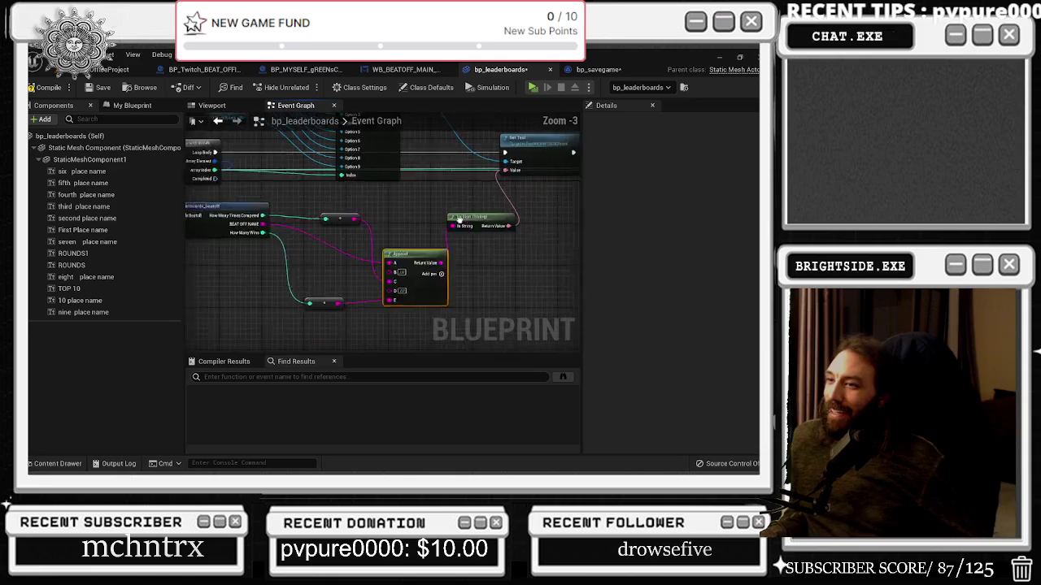
drag(408, 234, 415, 318)
click(96, 87)
scroll(382, 213, down, 8)
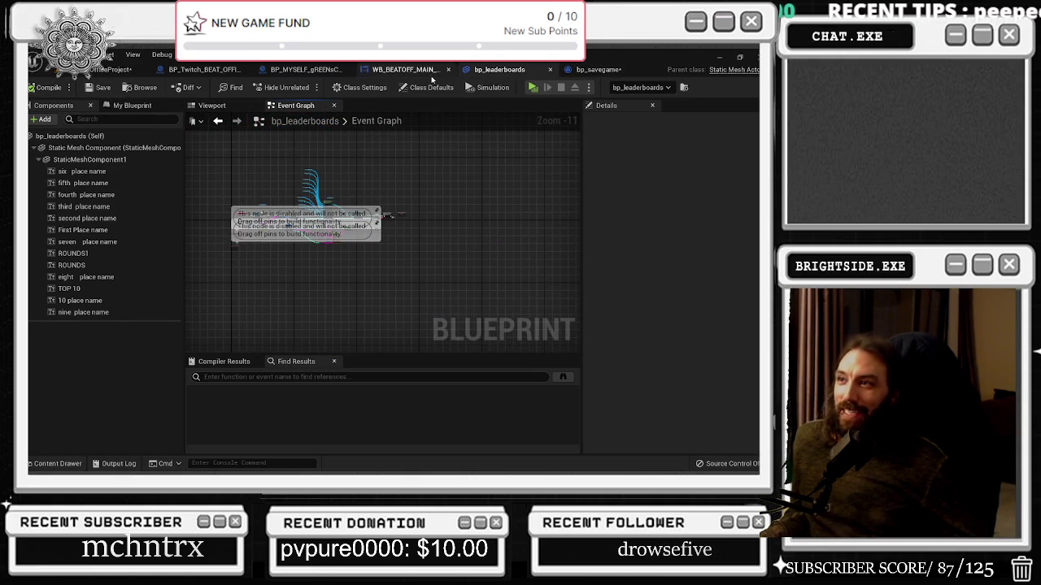
Step: Switch to BP_Twitch_BEAT_OFFICES and select its send twitch msg node
click(193, 72)
scroll(300, 228, up, 3)
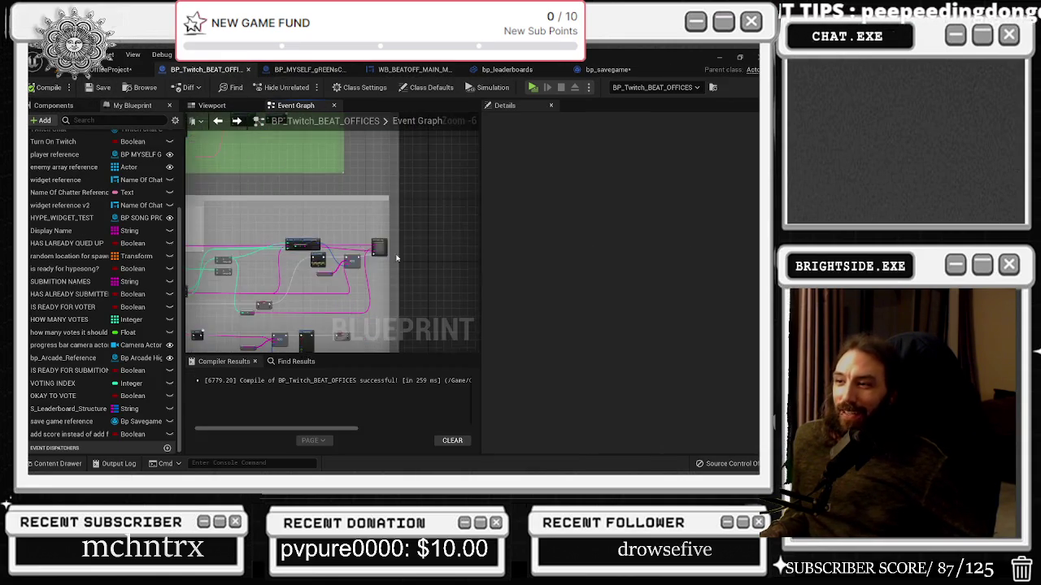
click(358, 215)
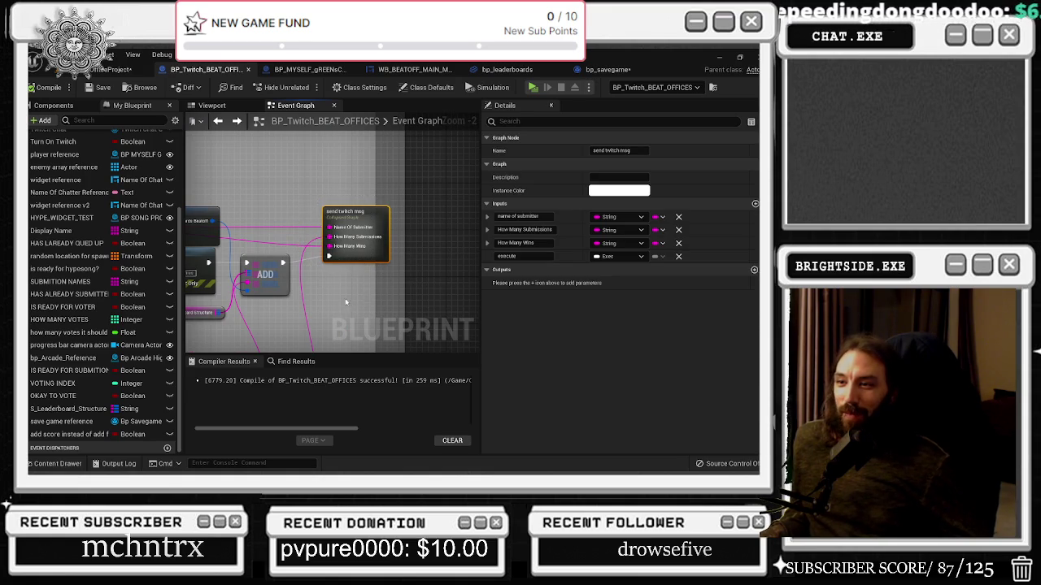
Step: Paste a copy of the send twitch msg node and place it beside the SET node
scroll(346, 302, down, 5)
scroll(325, 273, up, 4)
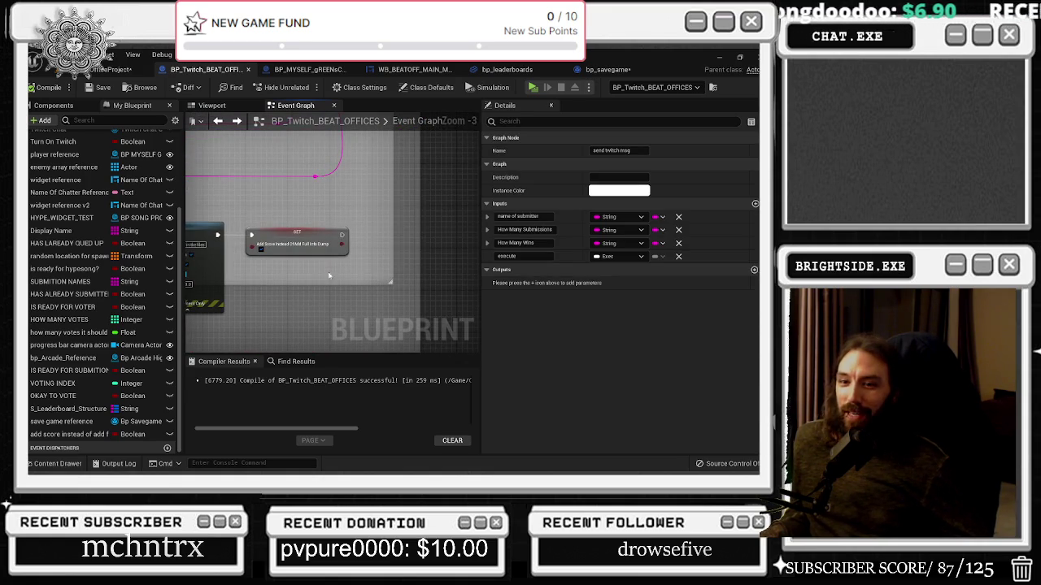
key(ctrl+v)
drag(330, 305, 354, 244)
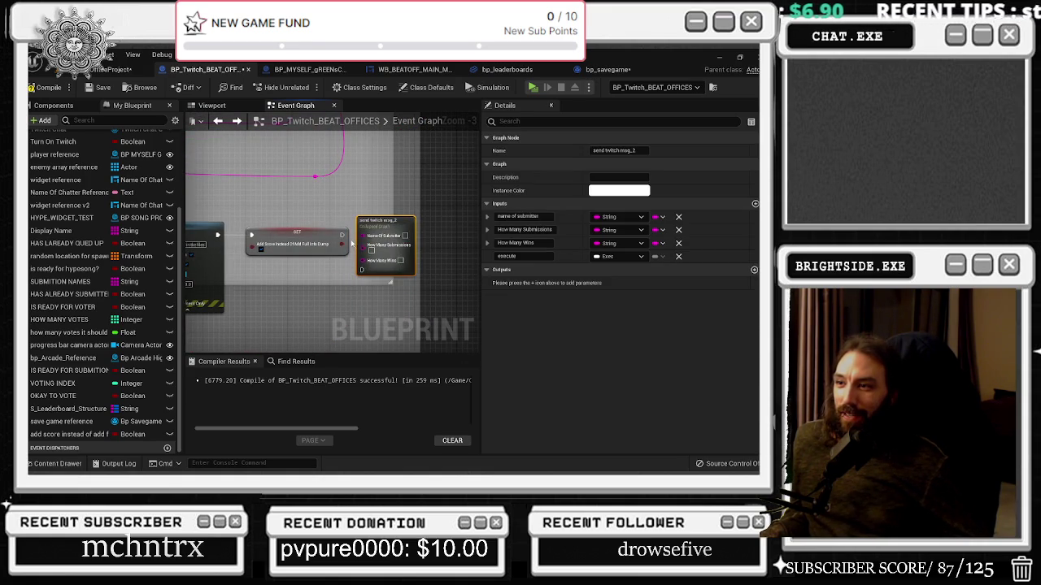
scroll(345, 281, up, 1)
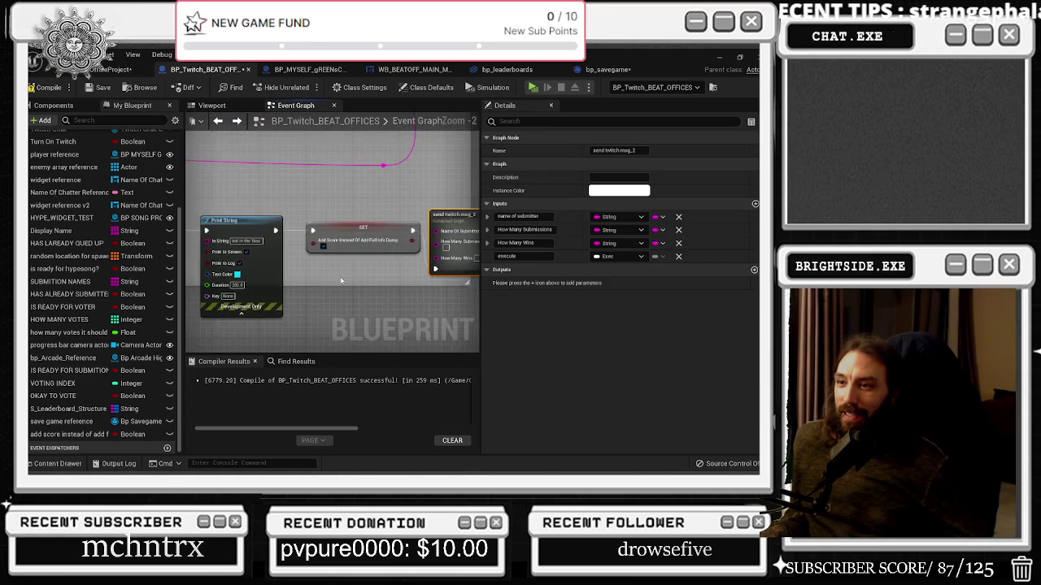
scroll(346, 281, down, 2)
Step: Wire the pin beside ADD into the copy, with its reroute point below Print String
mouse_move(201, 256)
mouse_down()
mouse_move(210, 288)
mouse_move(443, 283)
mouse_move(227, 290)
mouse_move(268, 272)
mouse_move(260, 275)
mouse_move(394, 272)
mouse_move(301, 254)
mouse_move(378, 266)
mouse_up()
scroll(268, 272, up, 1)
scroll(334, 281, up, 1)
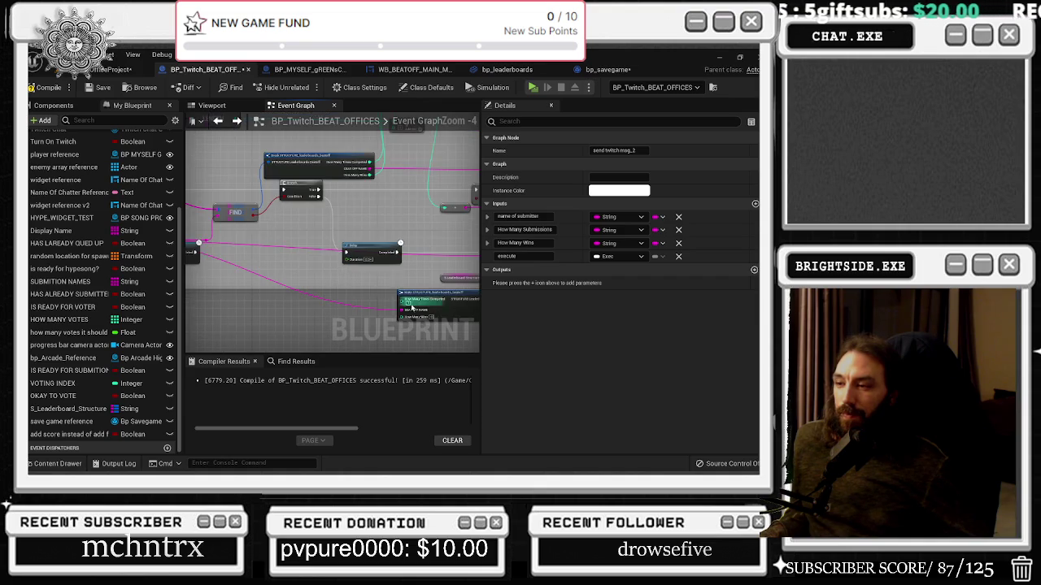
mouse_move(421, 269)
mouse_down()
mouse_move(289, 273)
mouse_move(268, 294)
mouse_move(244, 290)
mouse_move(464, 301)
mouse_move(494, 284)
mouse_move(421, 213)
mouse_up()
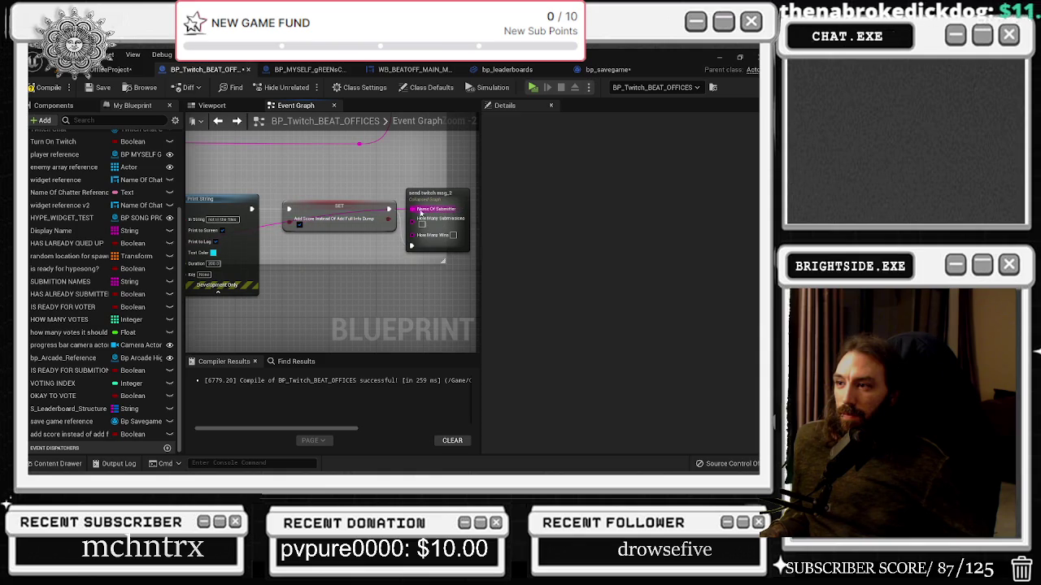
drag(270, 229, 368, 311)
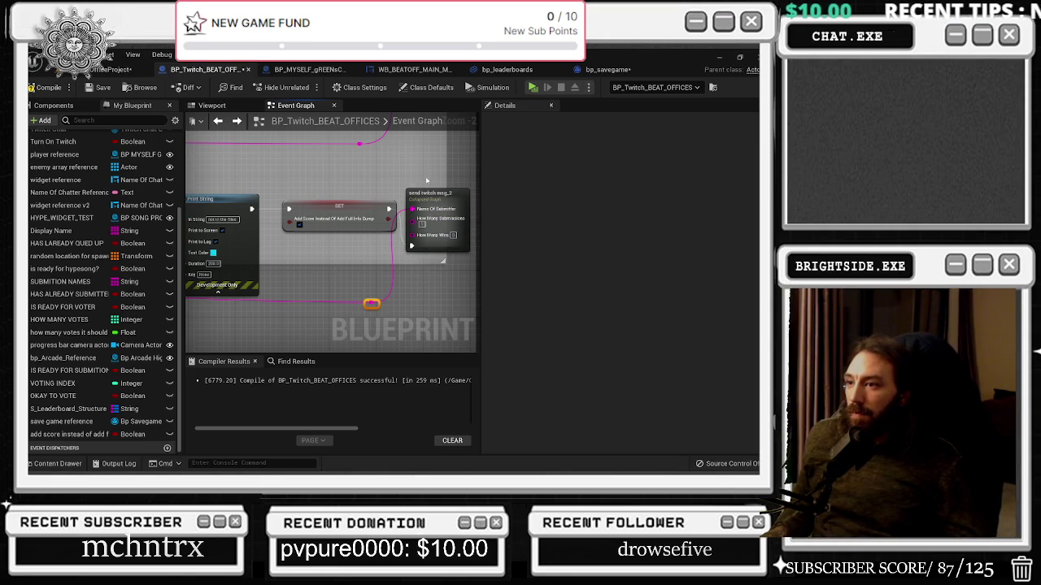
Step: Compile BP_Twitch_BEAT_OFFICES, save everything, and start a play-in-editor test
click(45, 87)
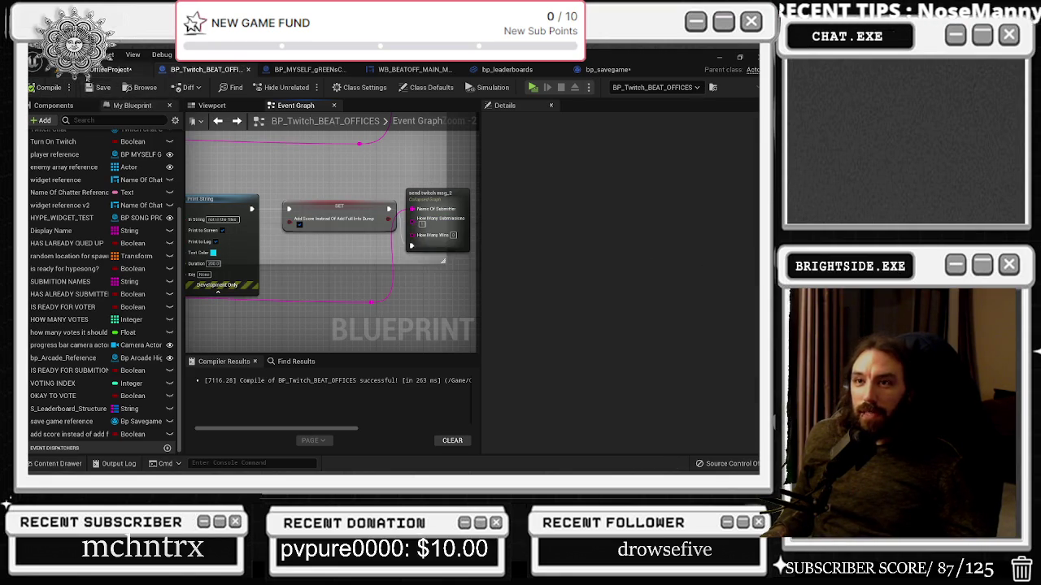
key(alt+p)
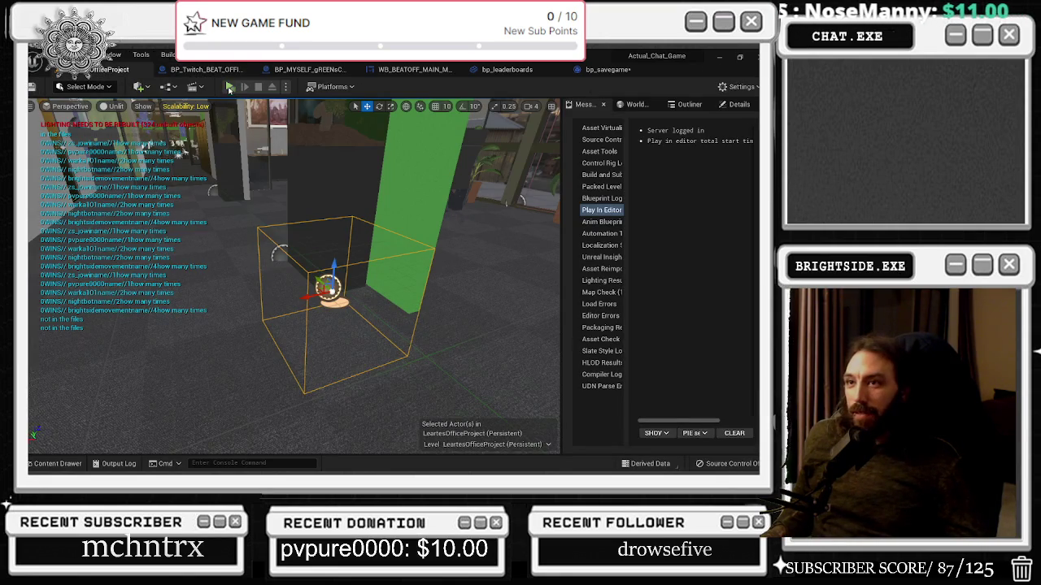
click(230, 87)
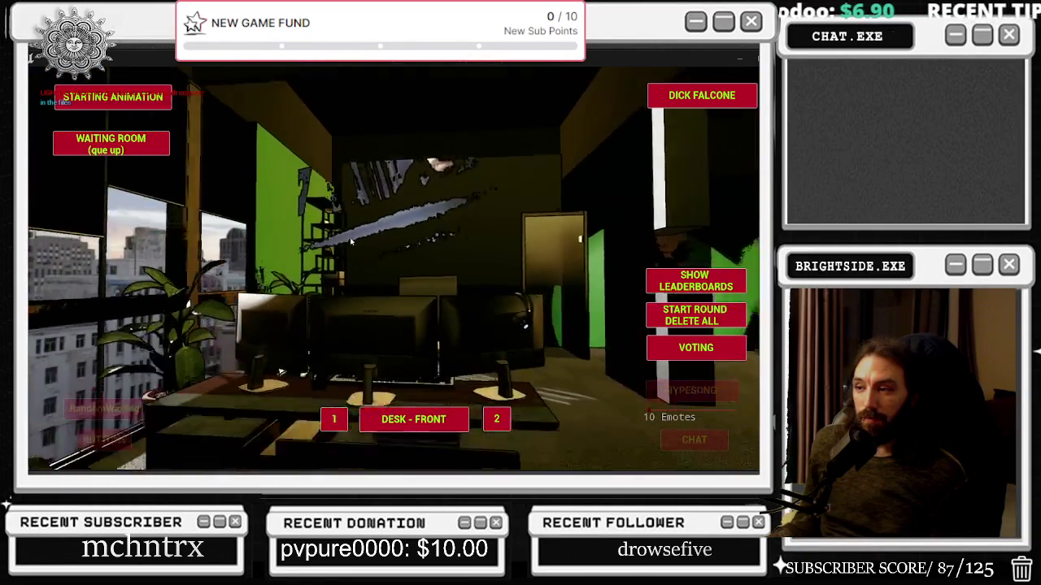
click(697, 282)
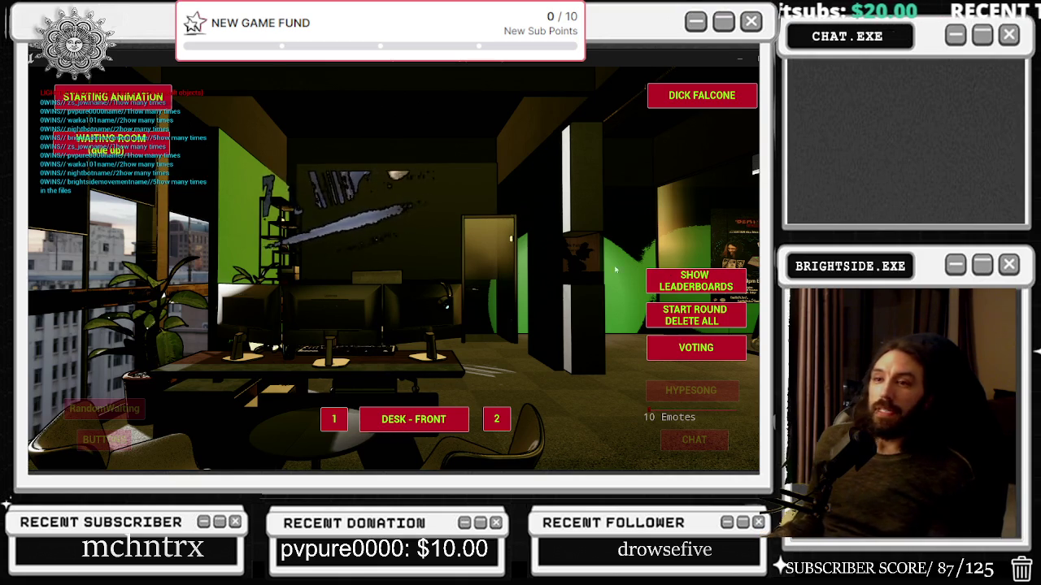
key(Escape)
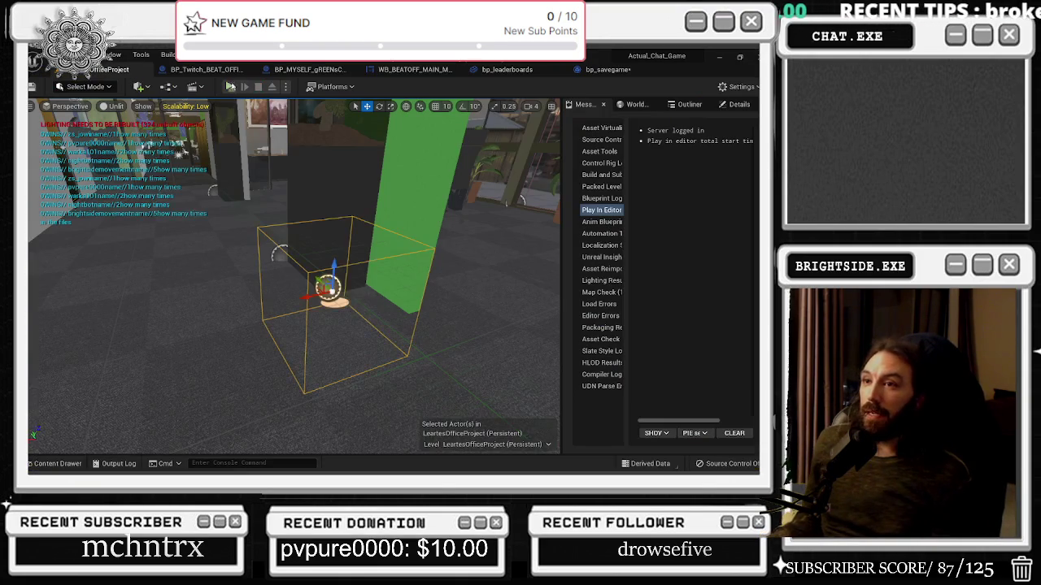
click(230, 87)
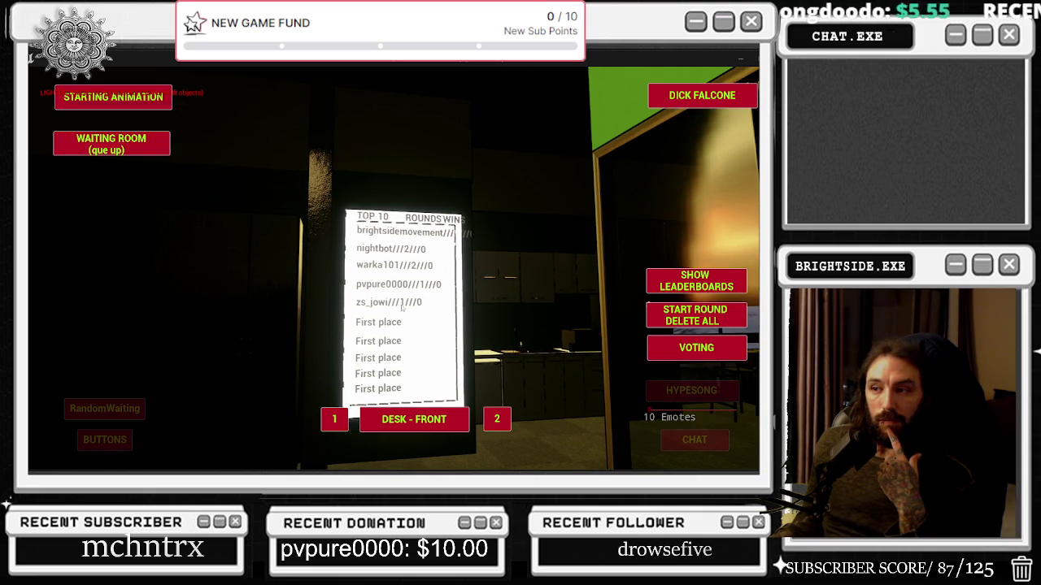
key(Escape)
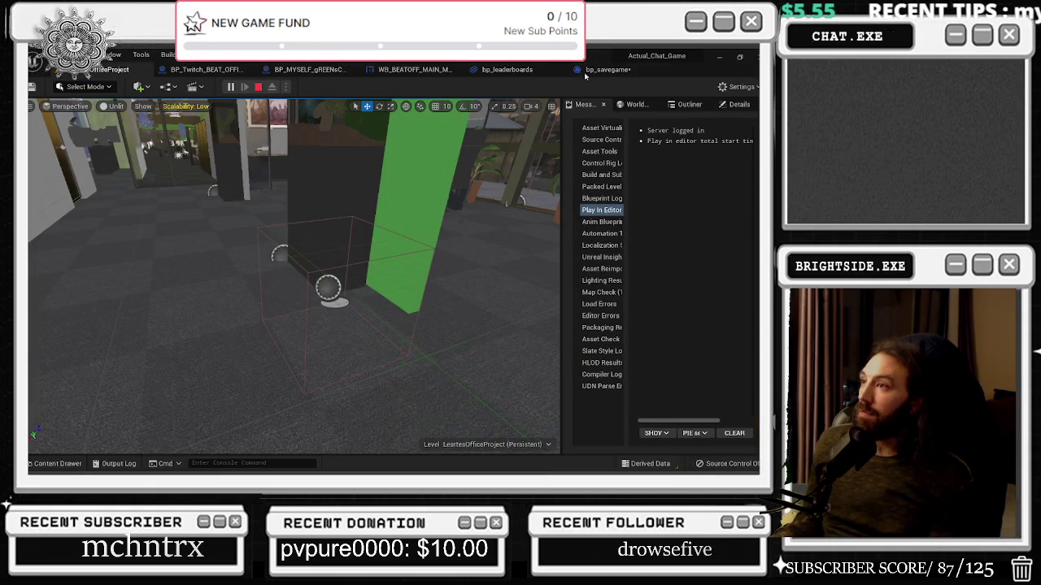
click(602, 71)
Step: In bp_leaderboards, edit the Append node's D input text, then preview the TOP 10 board in Viewport
click(507, 70)
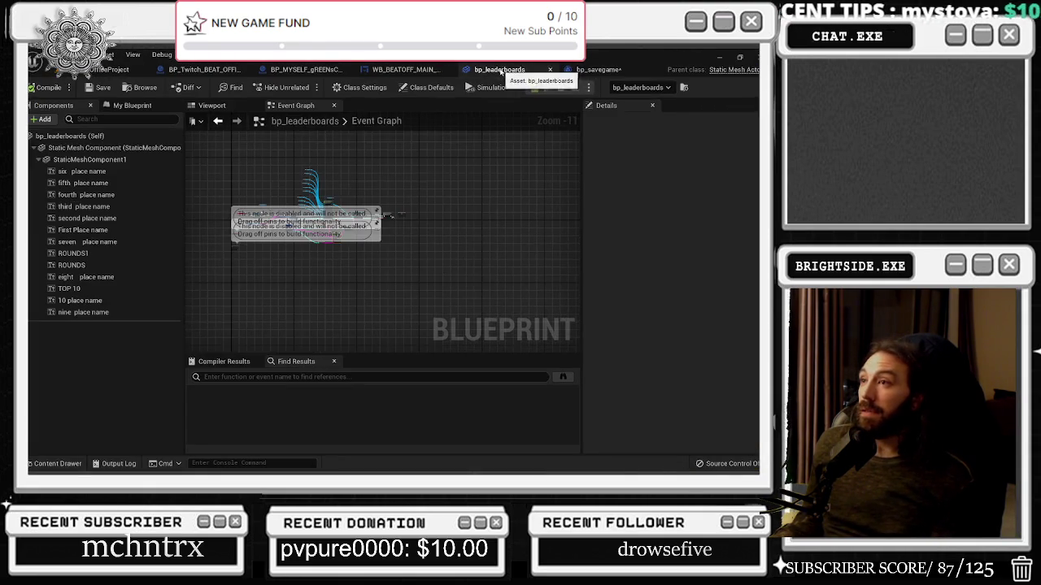
scroll(335, 249, up, 9)
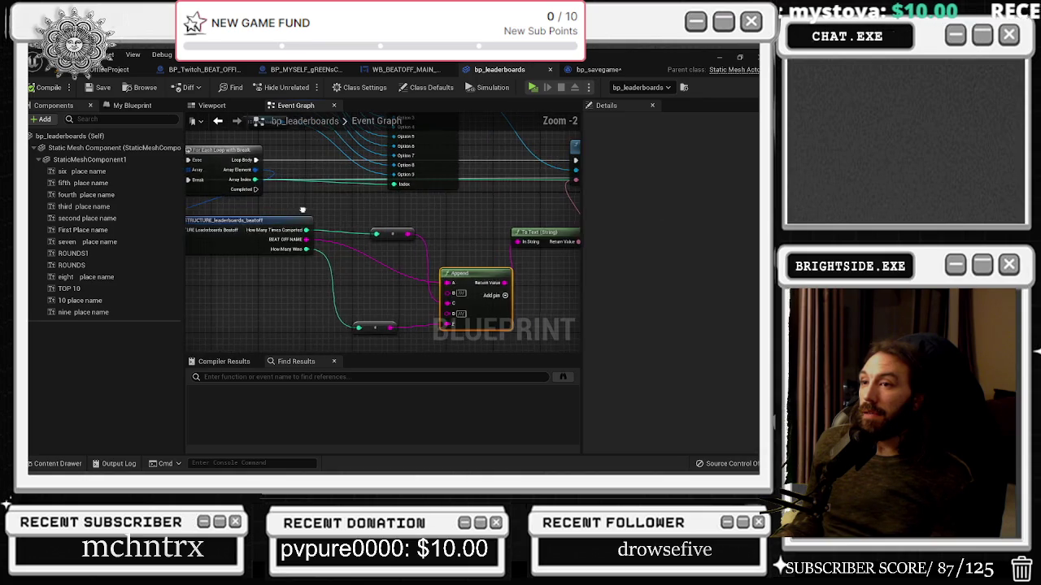
drag(475, 309, 349, 280)
scroll(371, 271, up, 2)
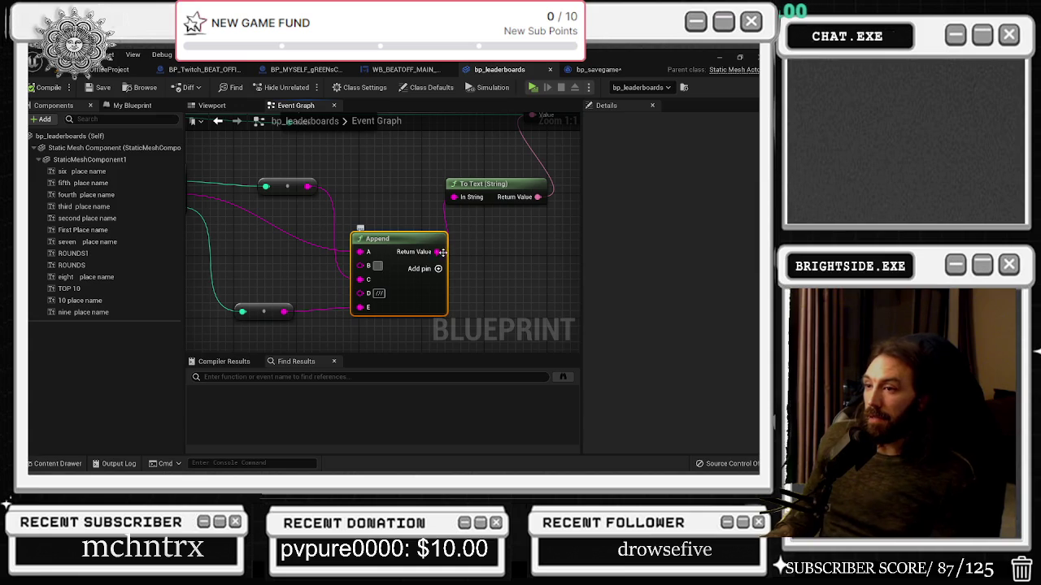
click(385, 293)
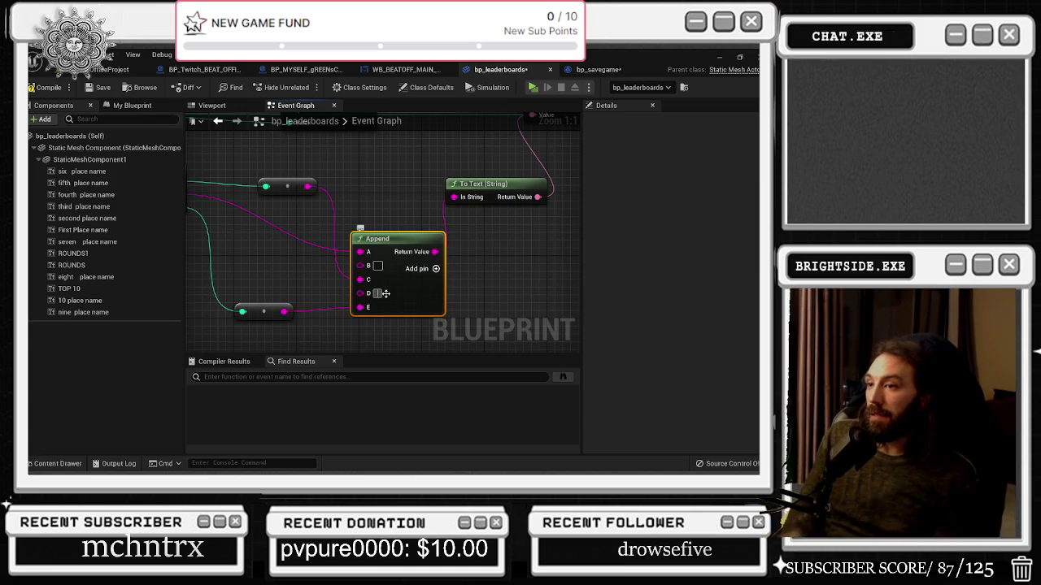
scroll(415, 261, down, 1)
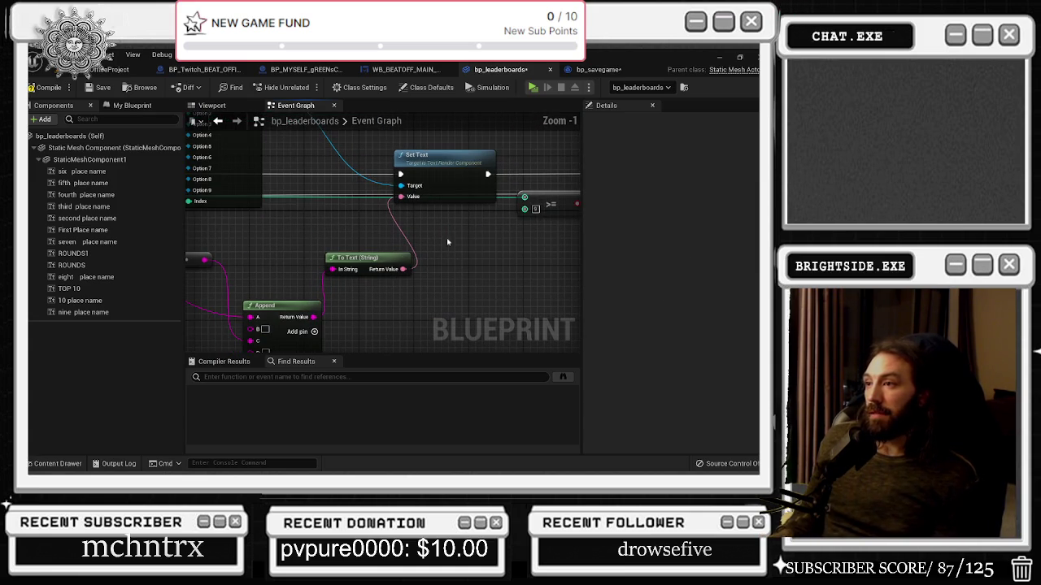
click(212, 105)
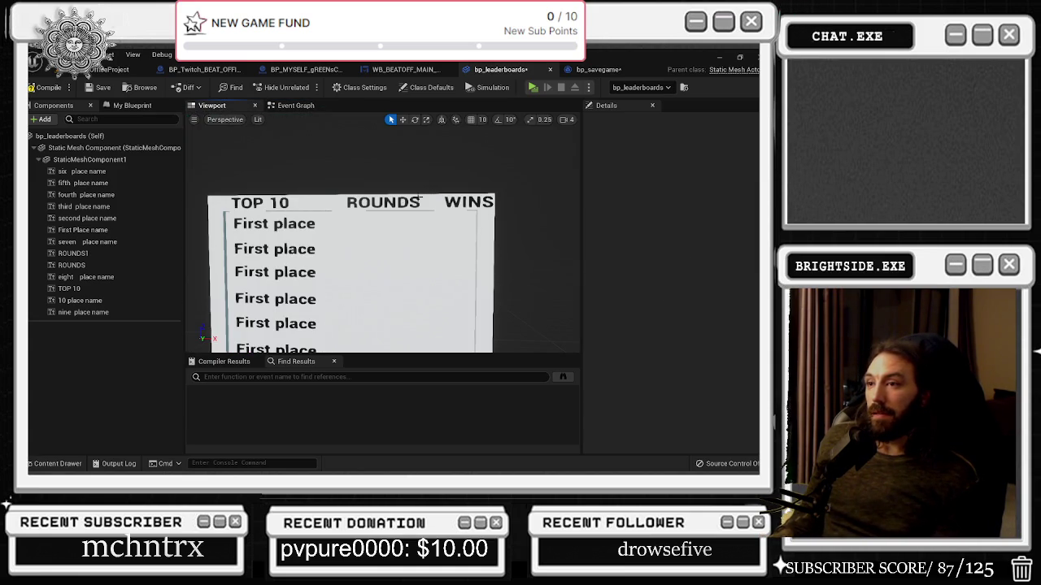
Step: Select the board's ROUNDS, WINS and TOP 10 texts with the scale gizmo active
click(419, 199)
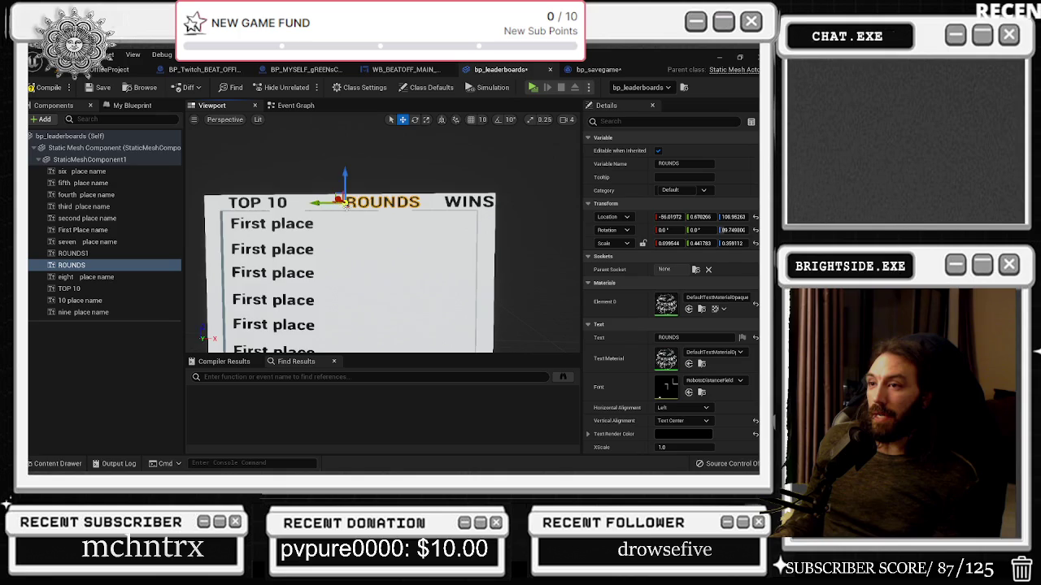
key(r)
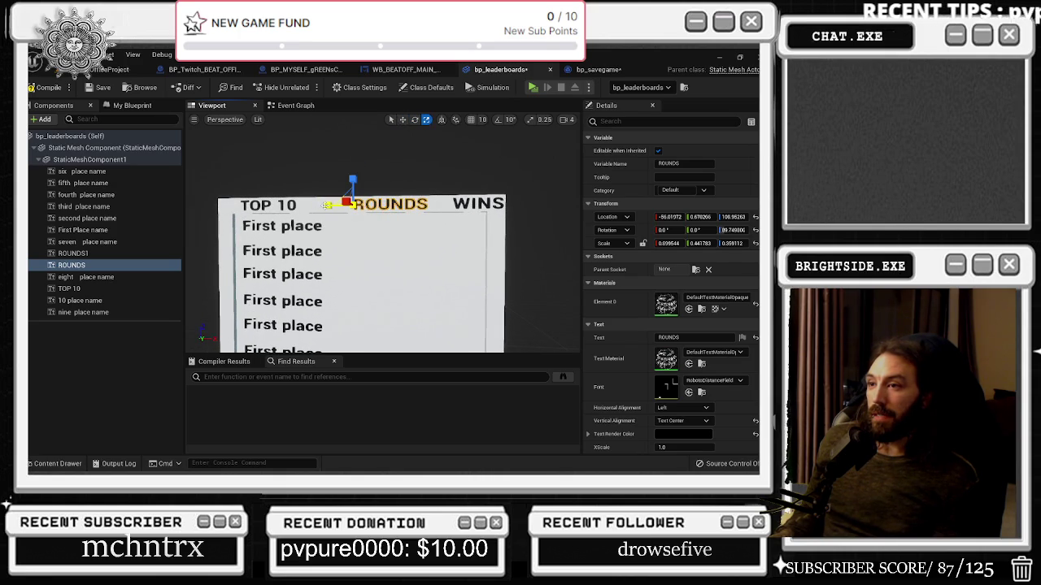
click(454, 204)
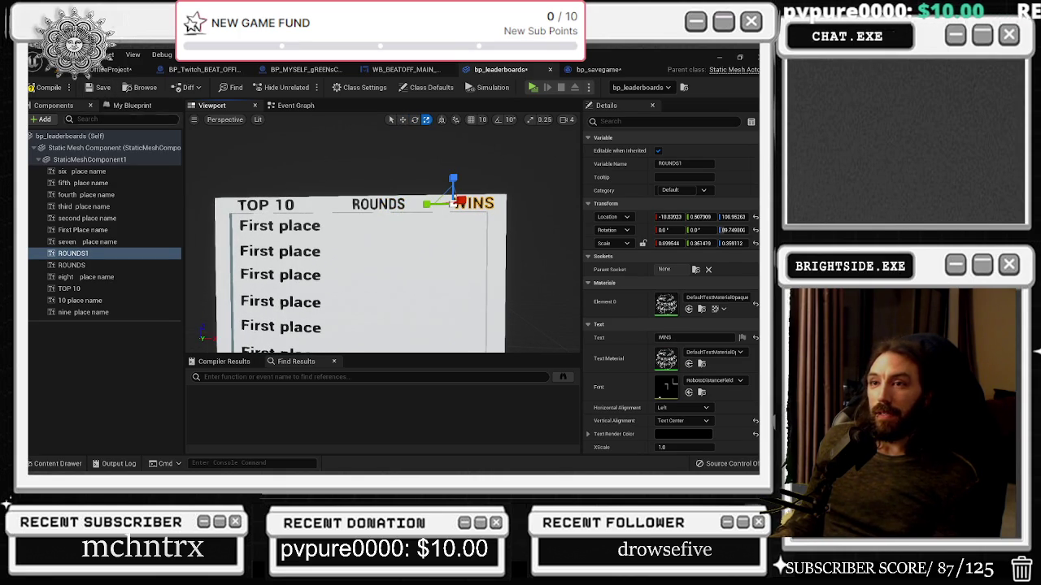
click(239, 205)
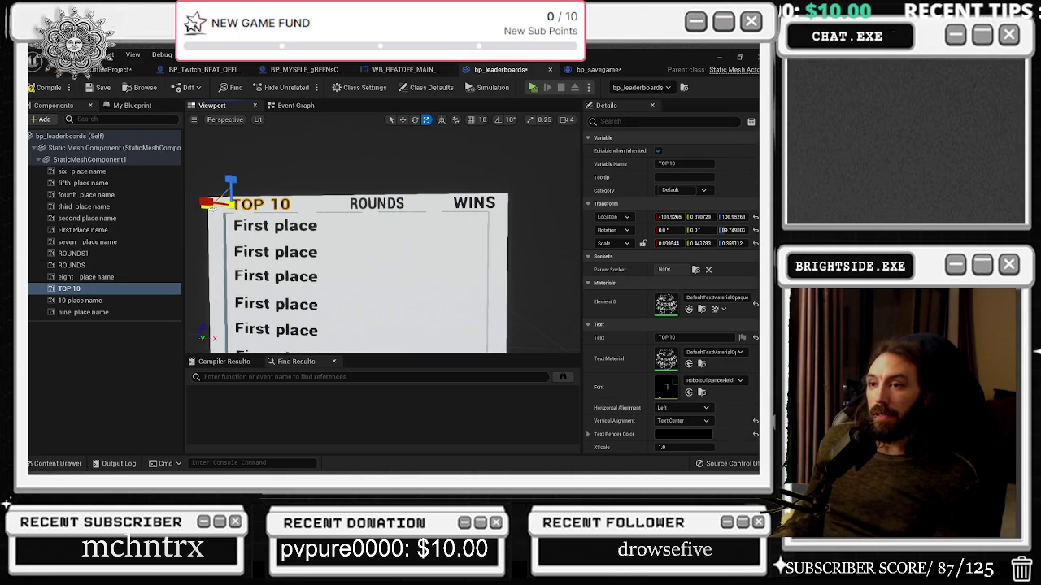
Step: Return to the LeartesOfficeProject level at the leaderboard wall and bring the YouTube browser forward
click(114, 70)
mouse_move(293, 276)
mouse_down()
mouse_move(325, 244)
mouse_move(358, 277)
mouse_move(325, 256)
mouse_move(302, 257)
mouse_move(312, 256)
mouse_up()
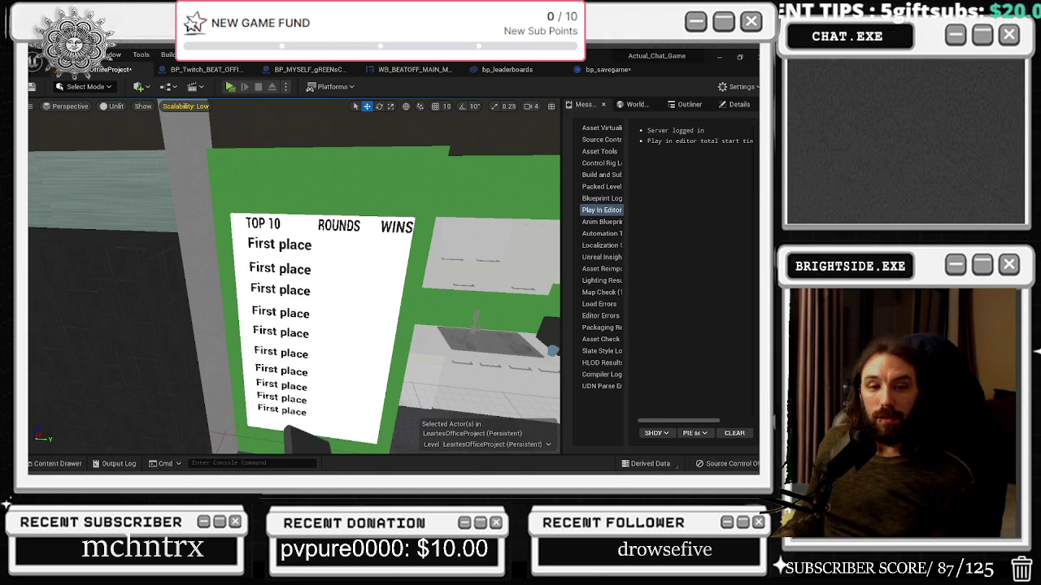
drag(462, 278, 490, 167)
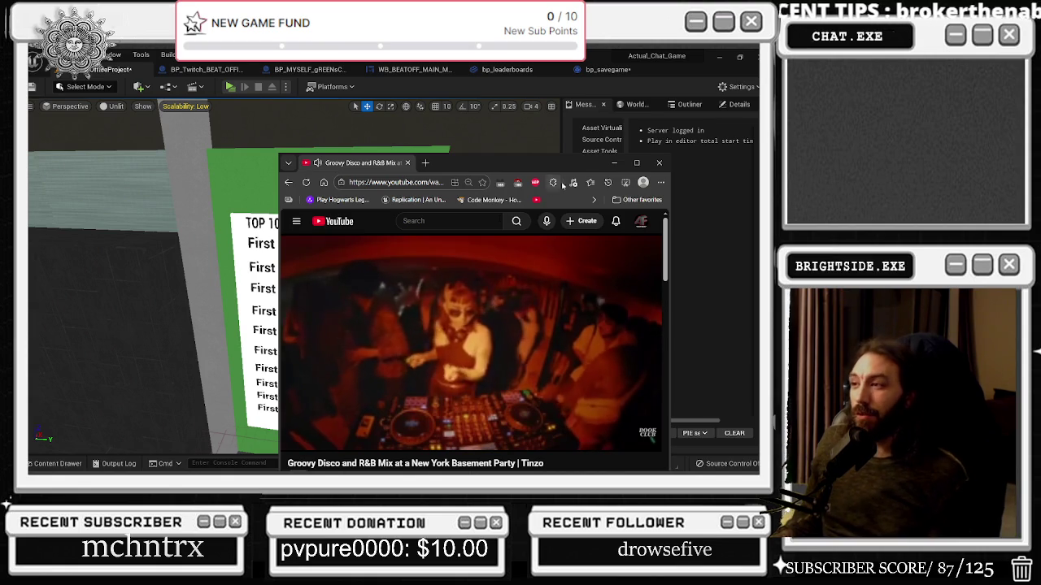
Step: Start the 'nutty dutty grimey ukg' YouTube mix, reload the page, then bring Unreal back in front
drag(552, 162, 551, 111)
scroll(561, 246, down, 5)
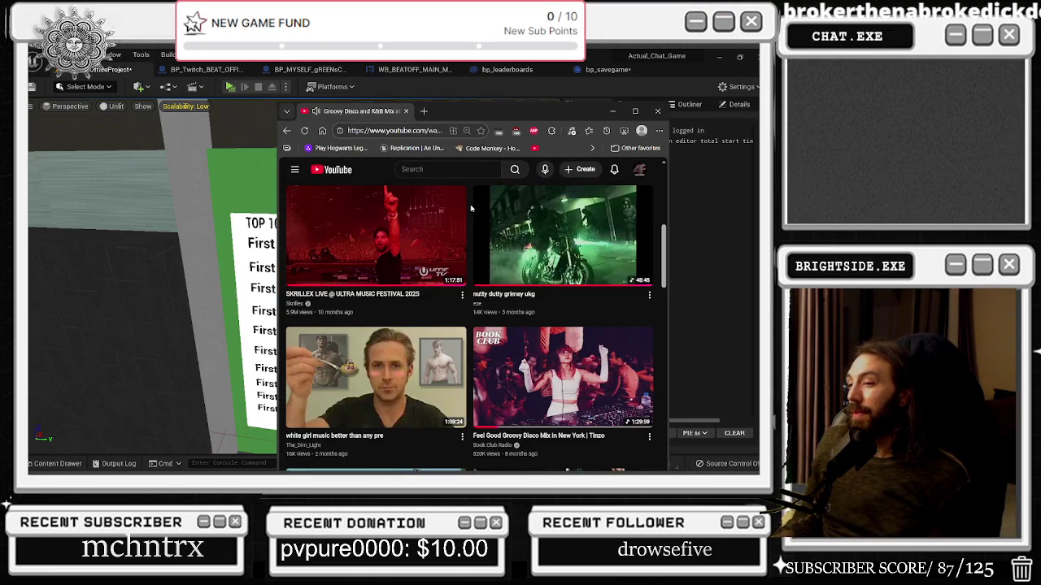
mouse_move(392, 200)
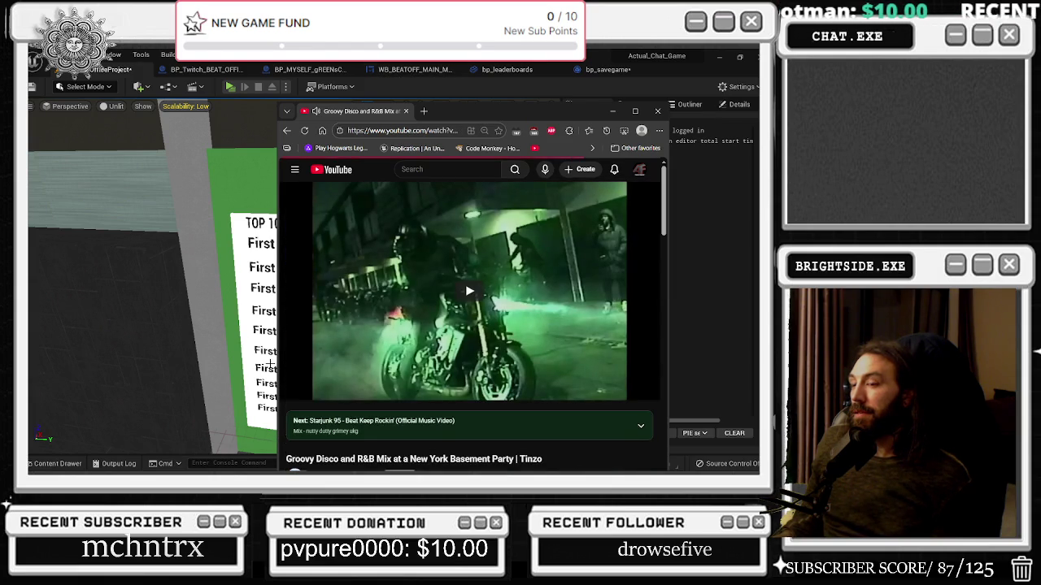
key(ctrl+l)
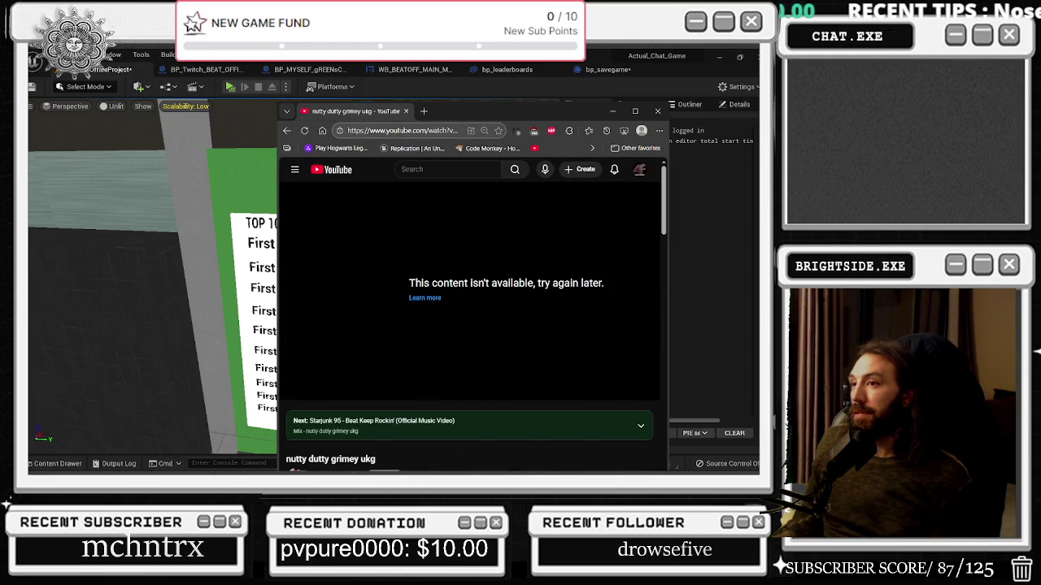
key(Return)
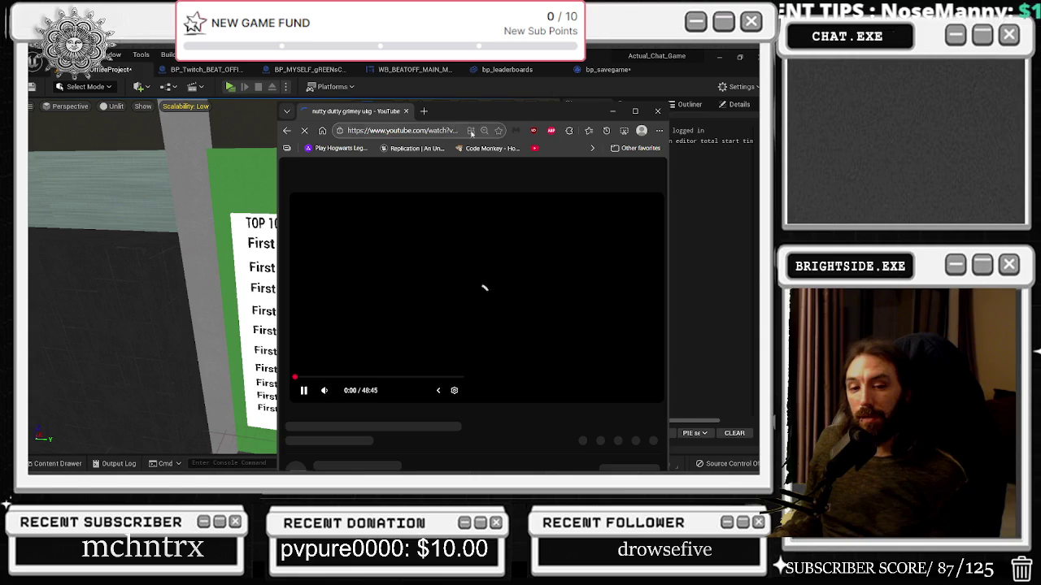
click(562, 91)
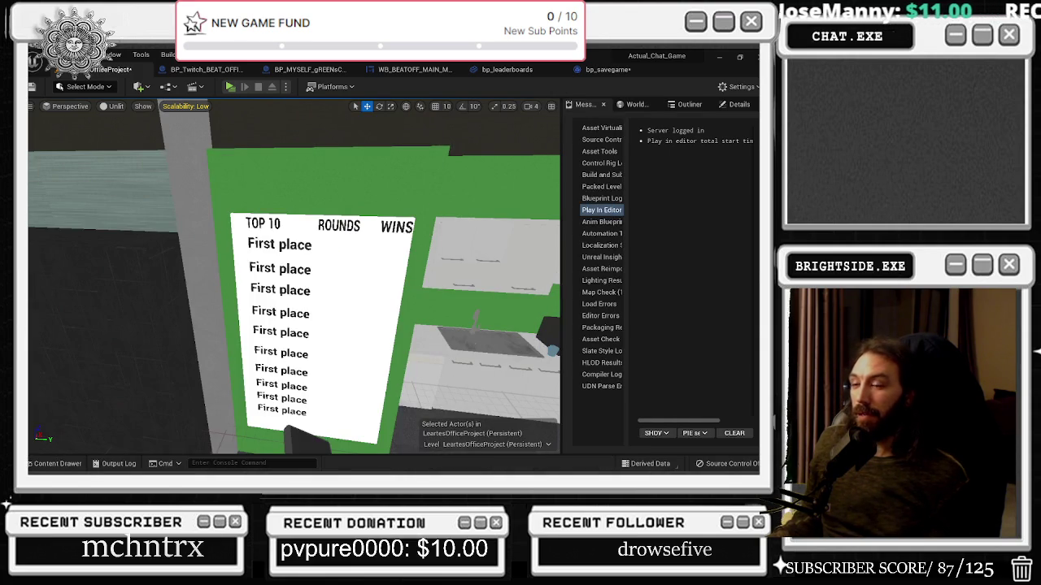
Step: Select the leaderboard board, toggle rotate and scale gizmos, and save the office level
click(348, 276)
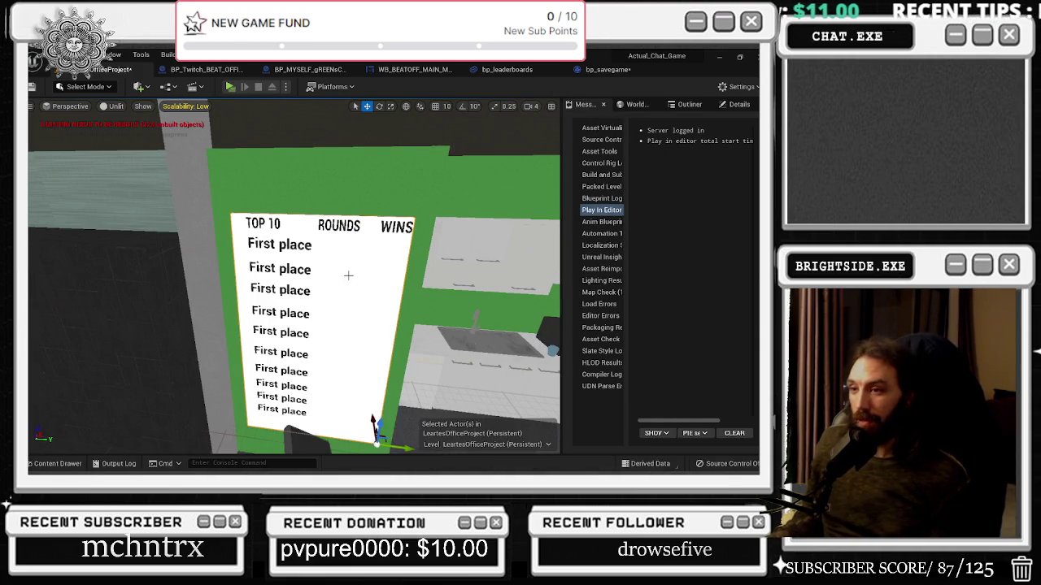
mouse_move(370, 373)
mouse_down()
mouse_move(398, 394)
mouse_move(349, 391)
mouse_move(395, 388)
mouse_move(385, 392)
mouse_up()
key(e)
key(r)
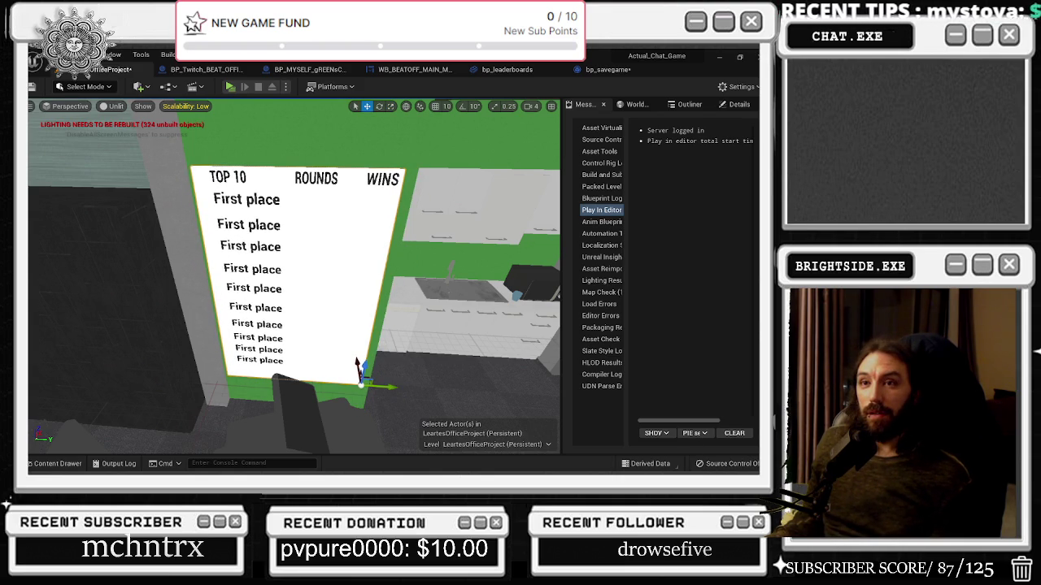
key(ctrl+s)
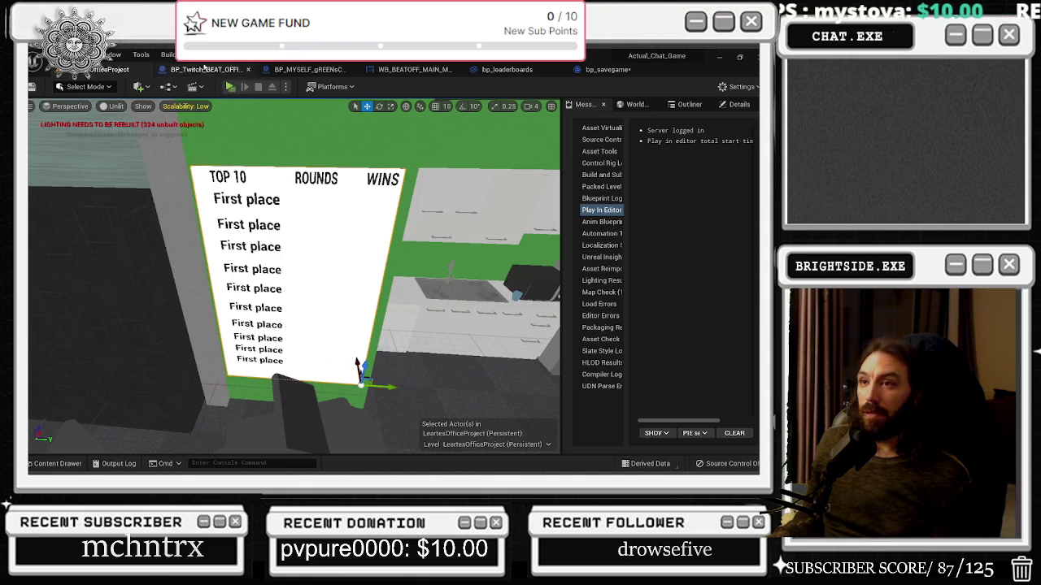
Step: Cycle through the open Blueprint tabs, then open the board's bp_leaderboards Blueprint from the level
click(226, 70)
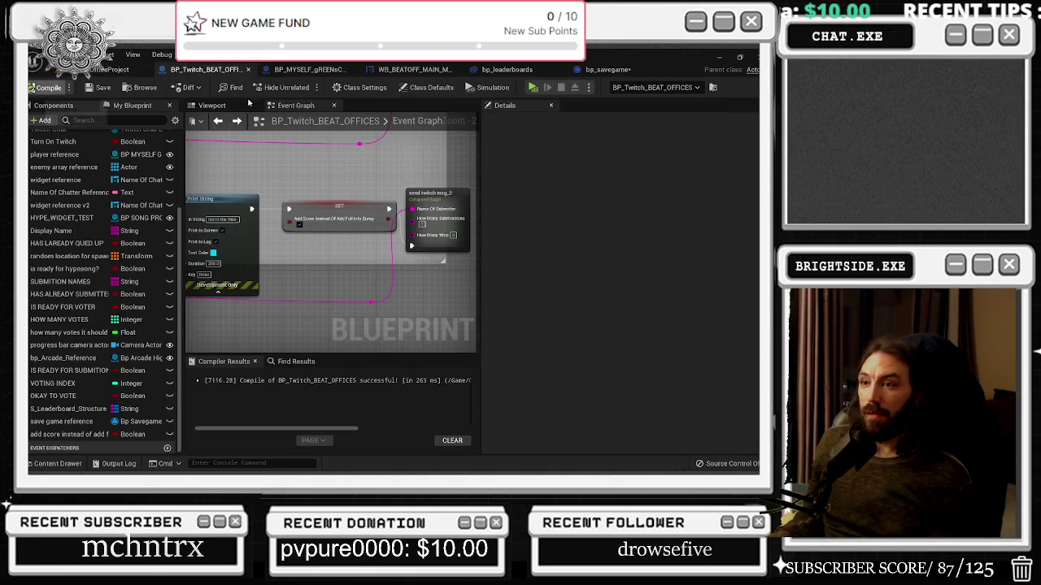
click(307, 70)
click(415, 70)
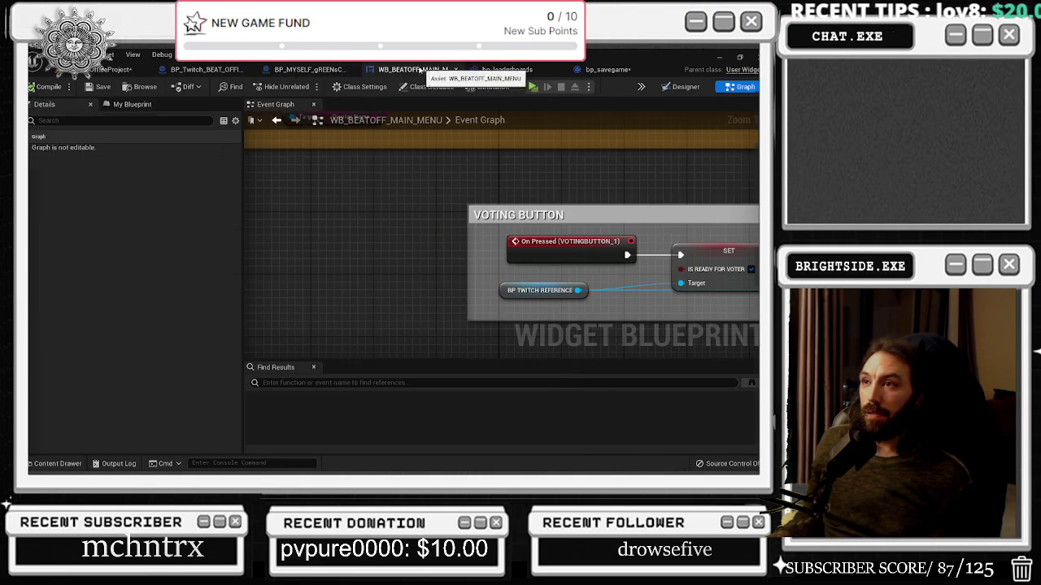
click(506, 70)
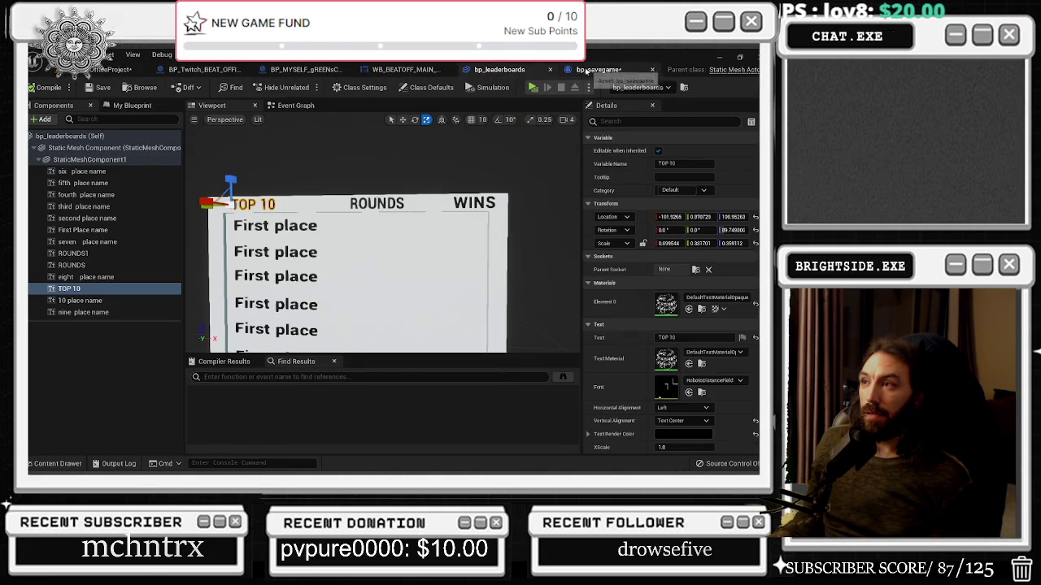
click(605, 70)
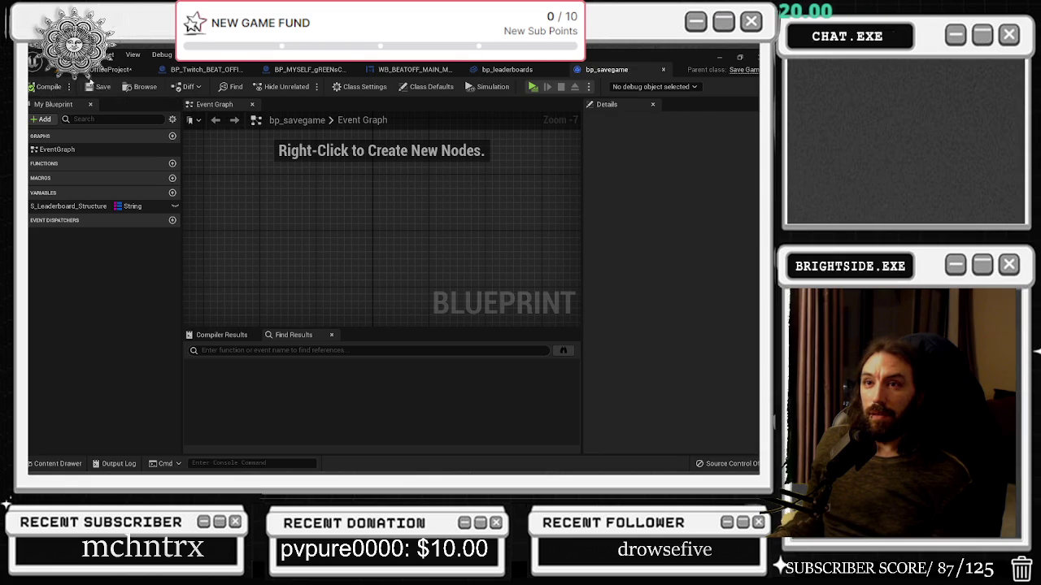
click(110, 70)
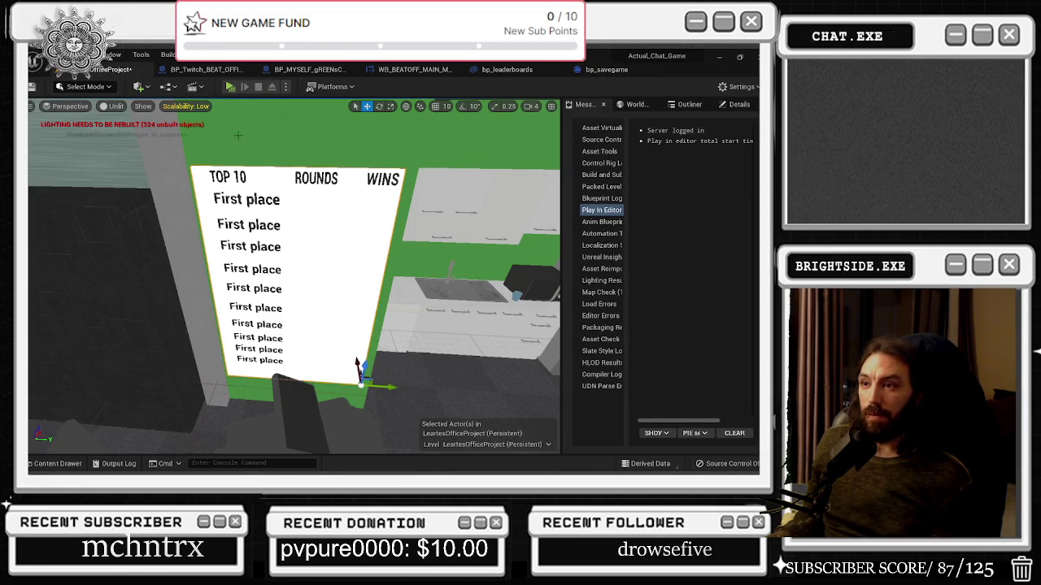
key(ctrl+e)
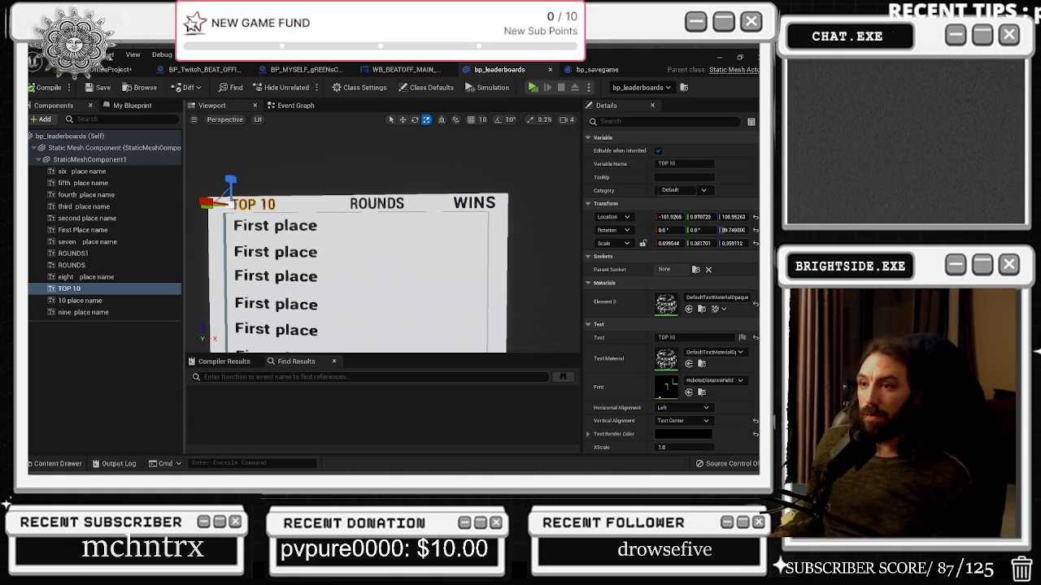
Step: Blank the Text of every board text component, then undo that change
scroll(337, 255, down, 3)
scroll(276, 232, up, 4)
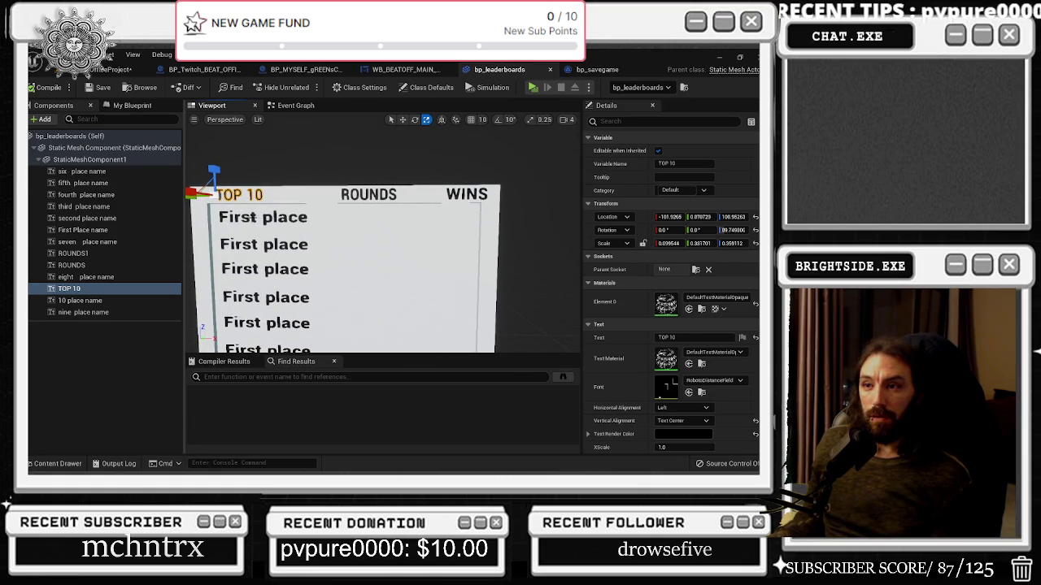
click(262, 217)
scroll(281, 228, up, 2)
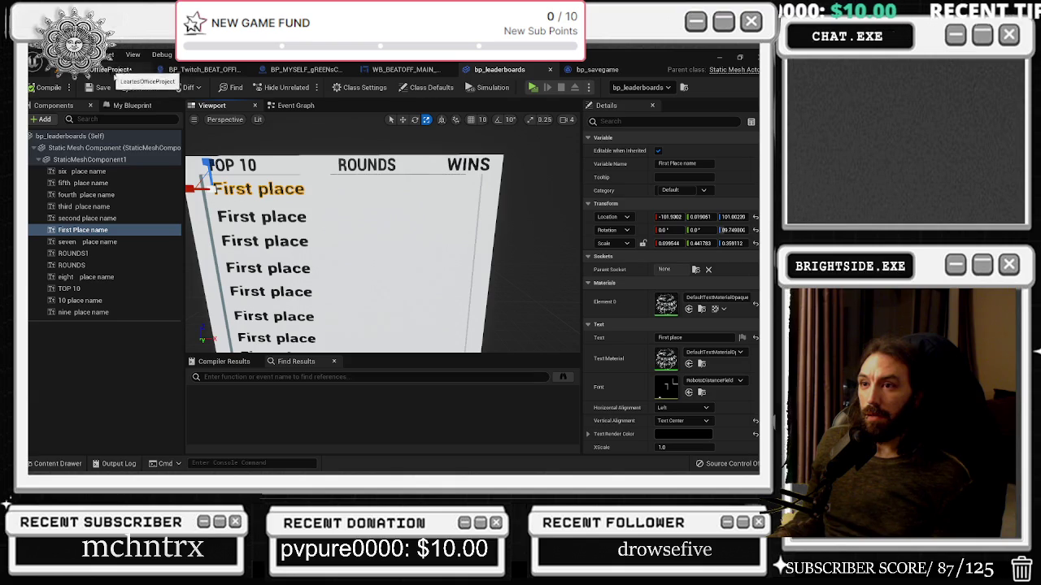
drag(379, 200, 400, 207)
key(ctrl+a)
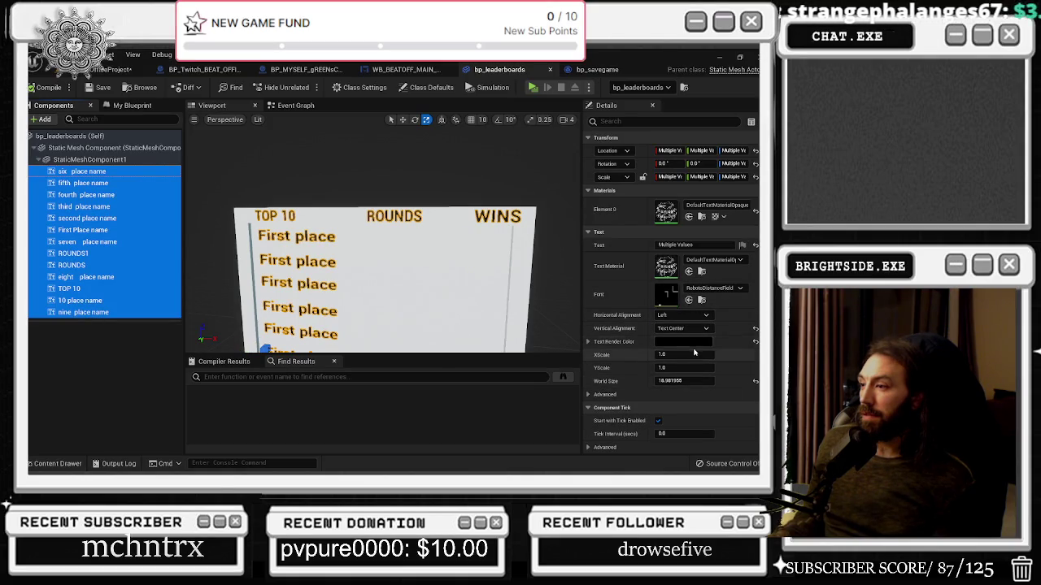
click(669, 244)
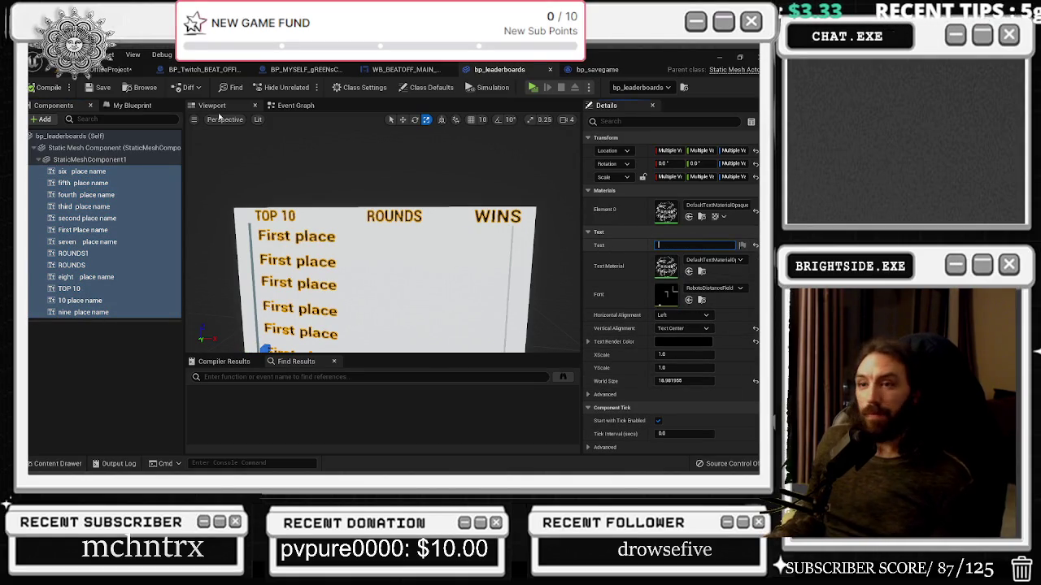
key(Return)
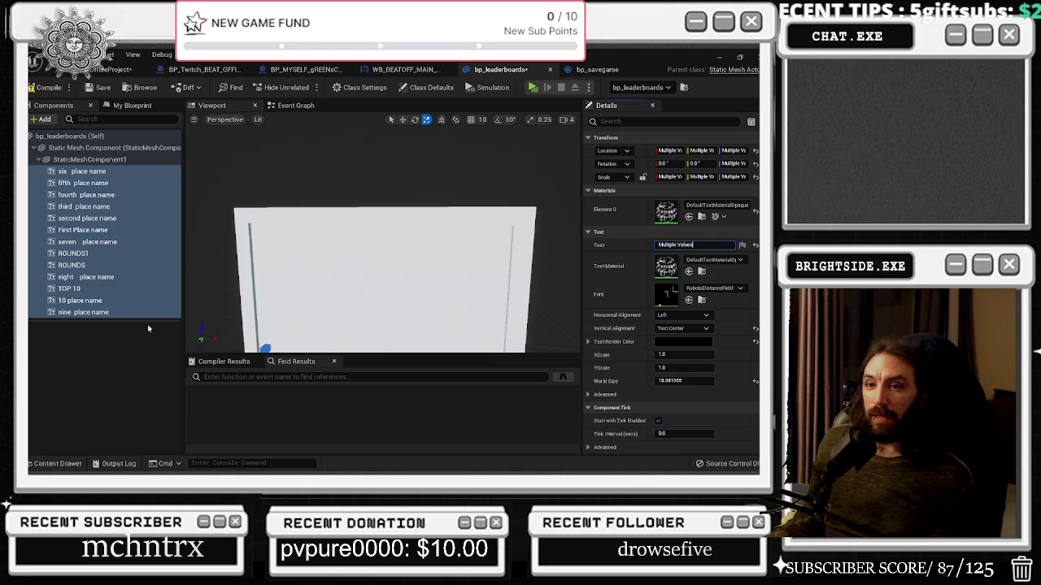
click(100, 359)
key(ctrl+z)
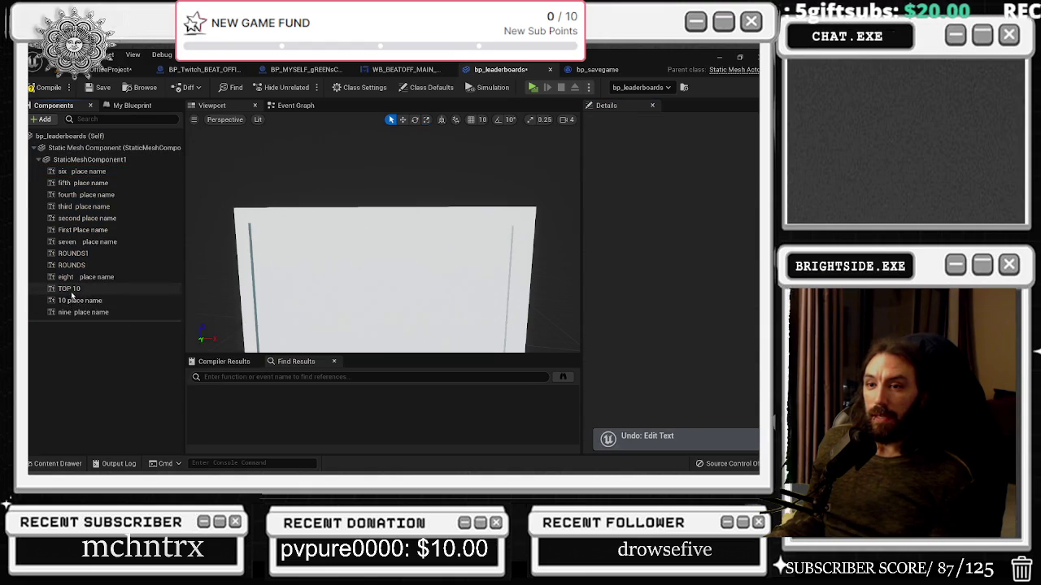
Step: Select the three First Place name rows, edit their shared Text, then go to bp_savegame
click(70, 289)
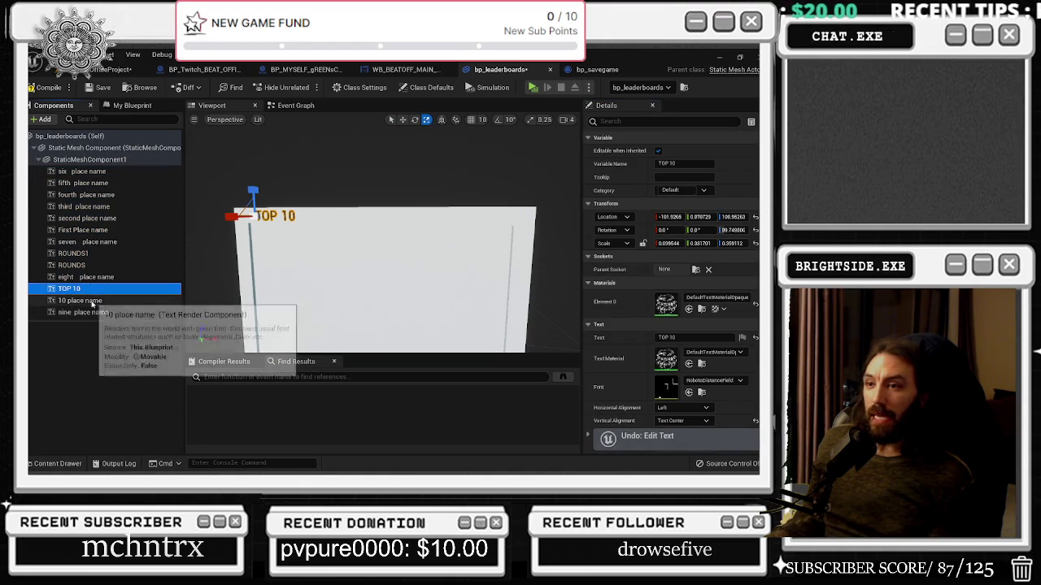
mouse_move(350, 268)
mouse_down()
mouse_move(374, 243)
mouse_move(325, 209)
mouse_up()
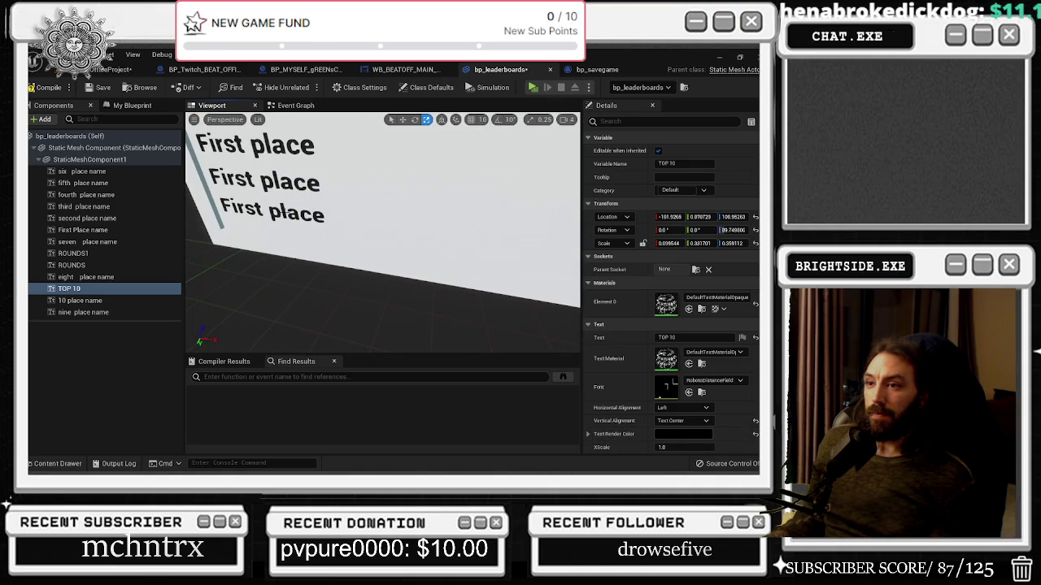
click(286, 213)
click(273, 182)
click(271, 155)
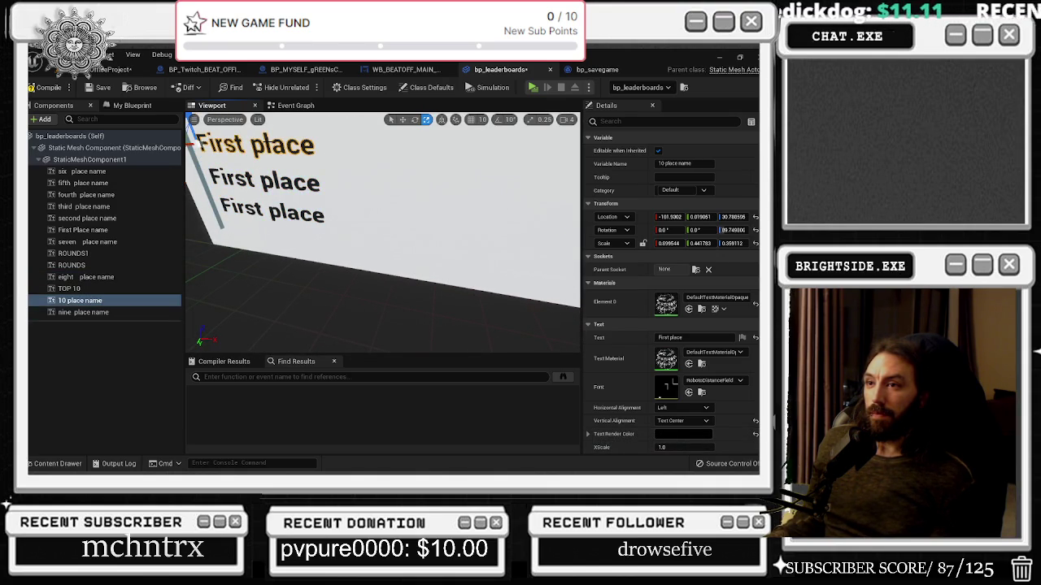
ctrl+click(272, 182)
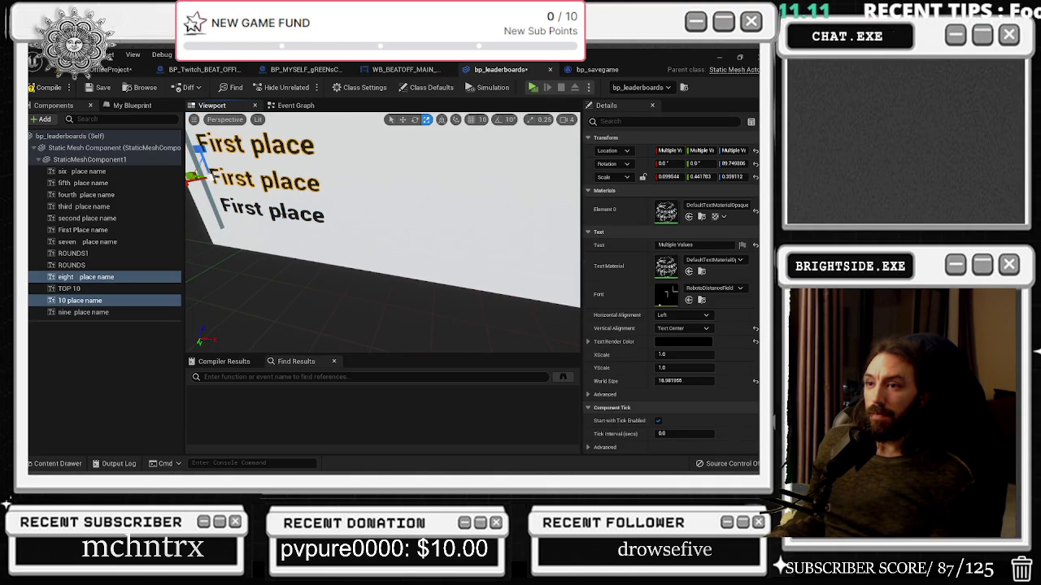
ctrl+click(280, 213)
click(683, 244)
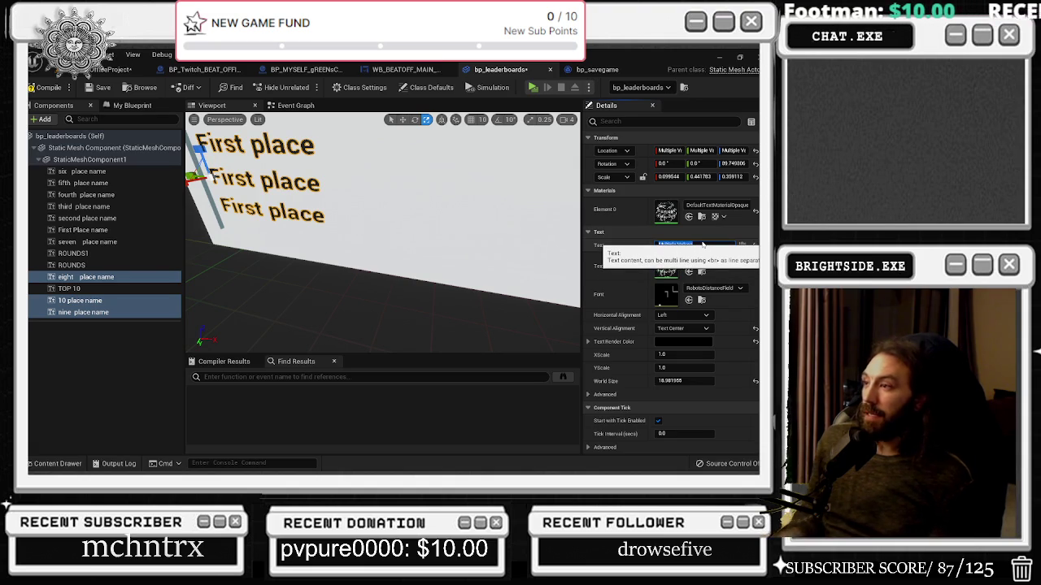
scroll(438, 215, down, 5)
scroll(438, 215, up, 3)
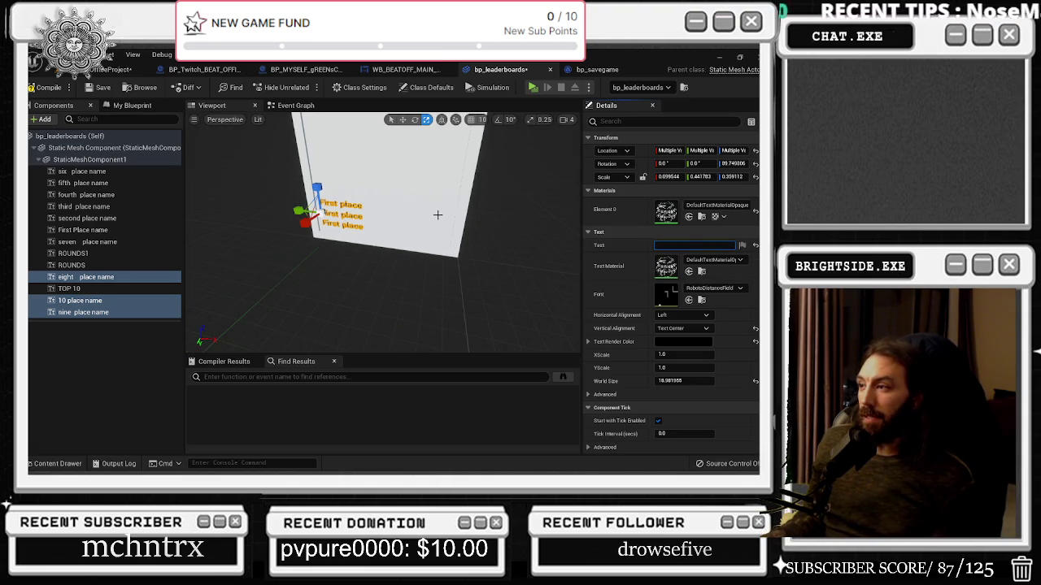
scroll(438, 215, down, 3)
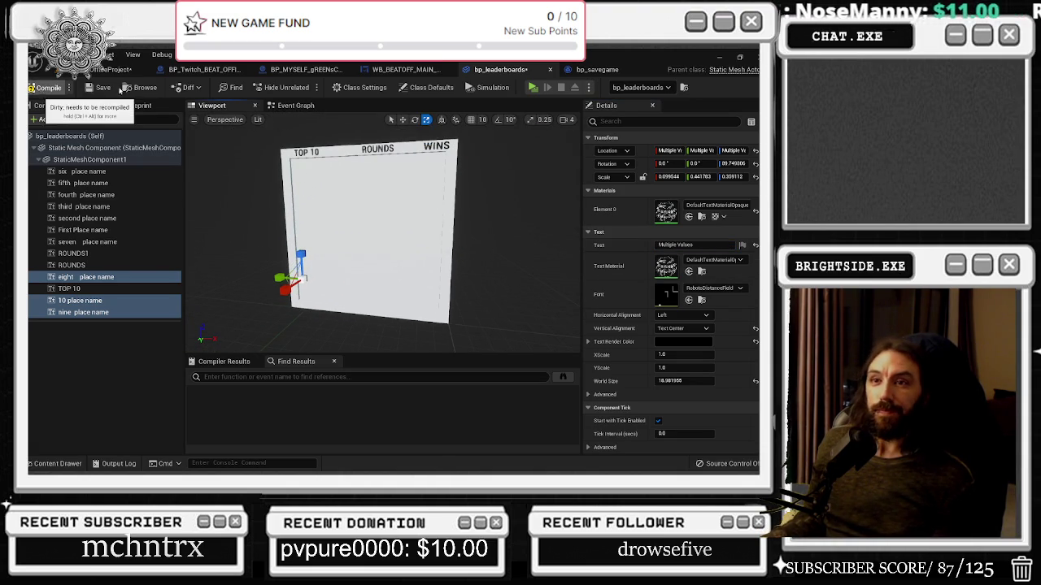
click(600, 69)
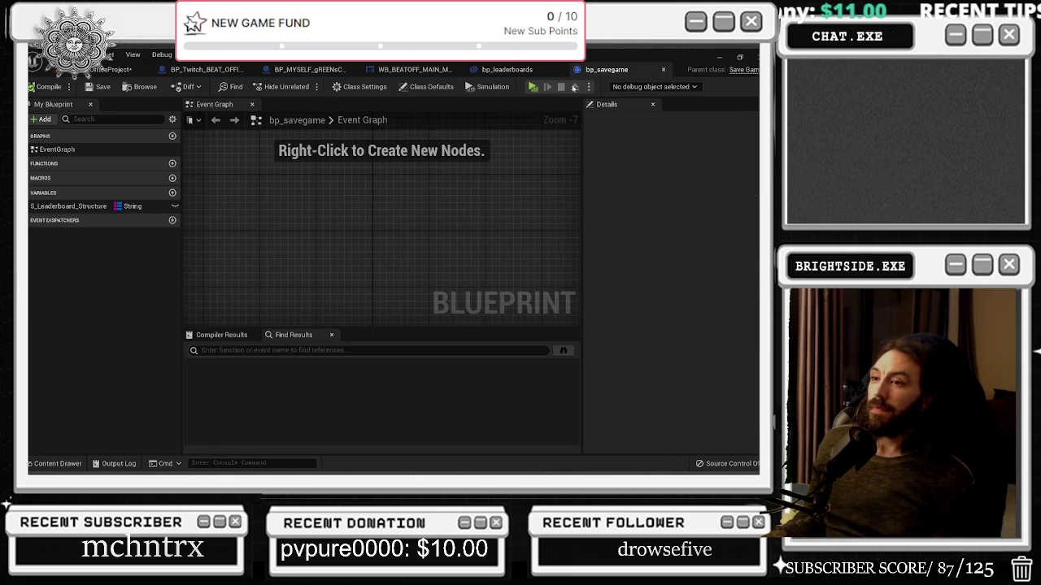
Step: Glance at WB_BEATOFF_MAIN_MENU and the BP_Twitch_BEAT_OFFICES graph, then return to the office level
click(411, 69)
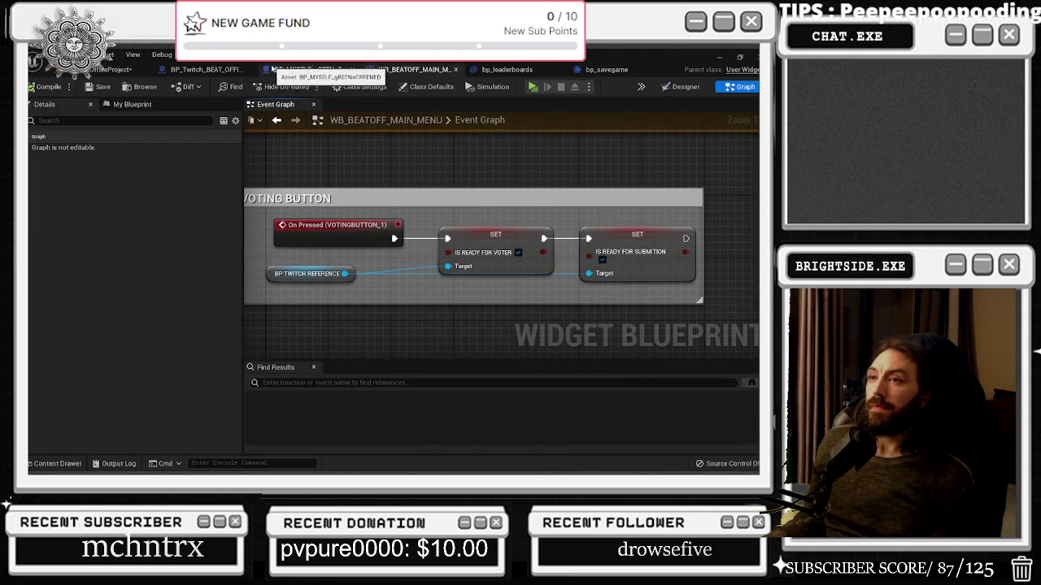
click(213, 72)
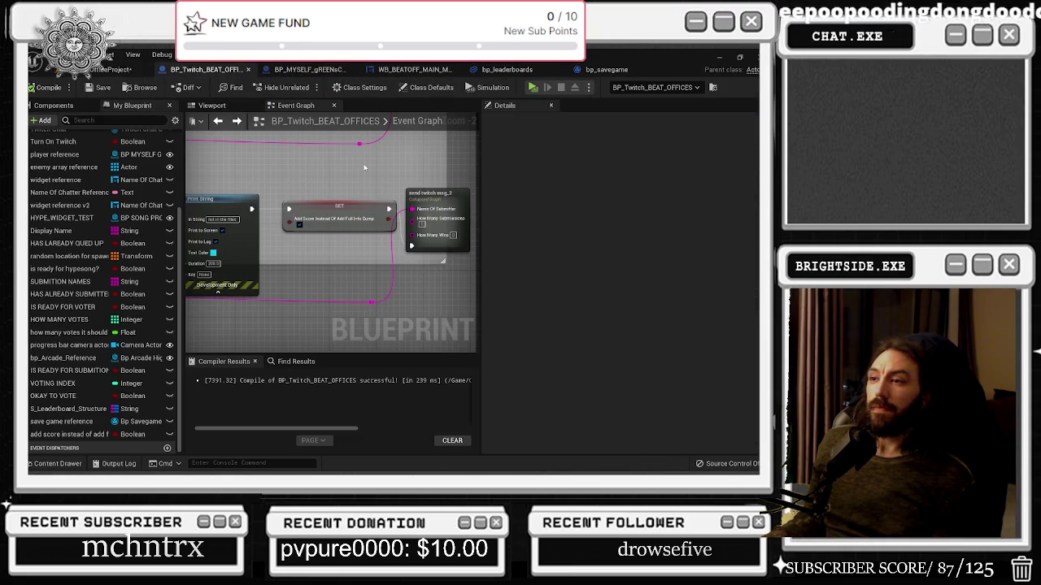
scroll(332, 245, down, 1)
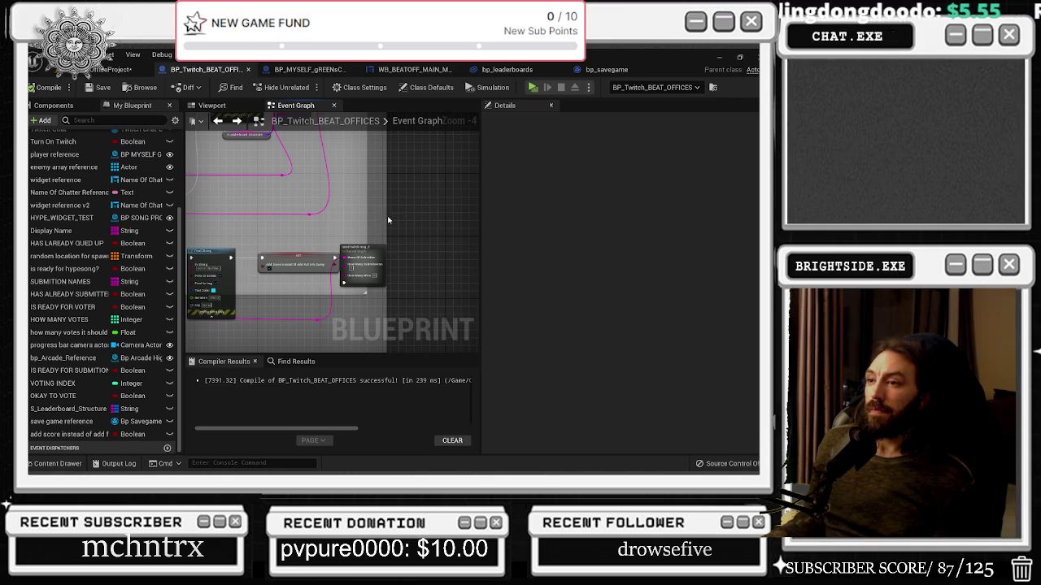
scroll(388, 219, up, 3)
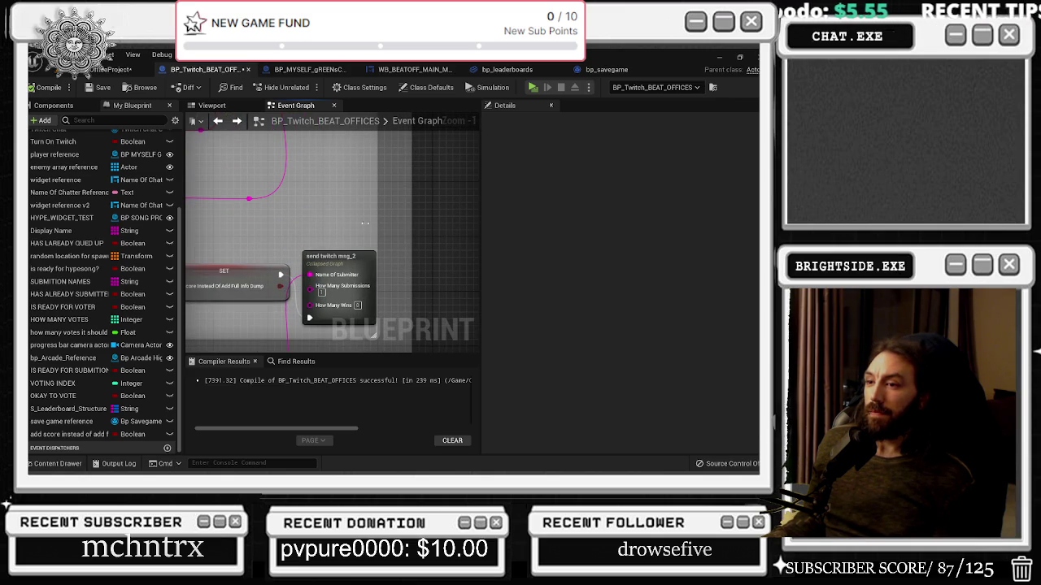
scroll(339, 225, down, 2)
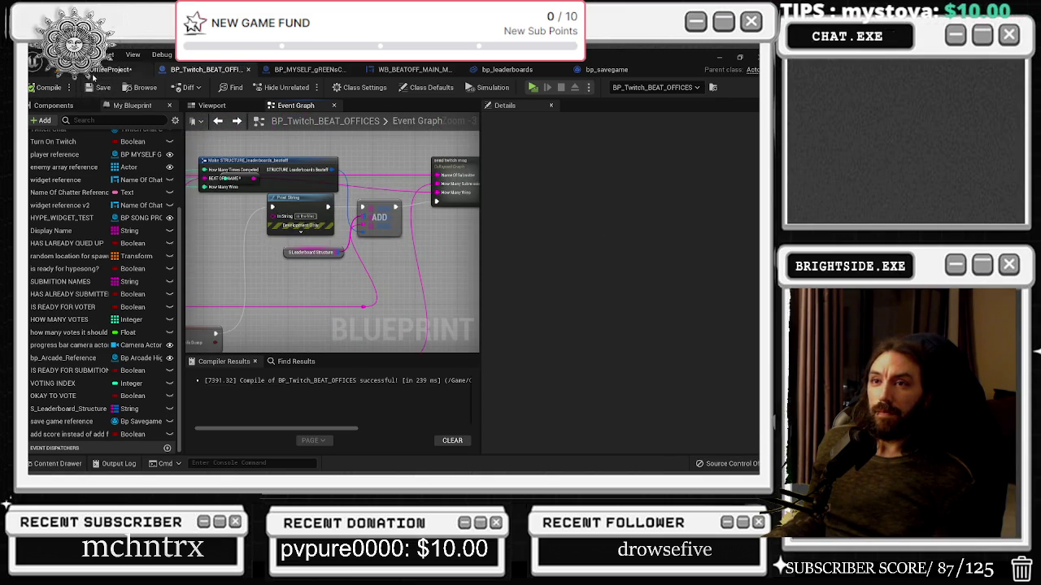
click(110, 69)
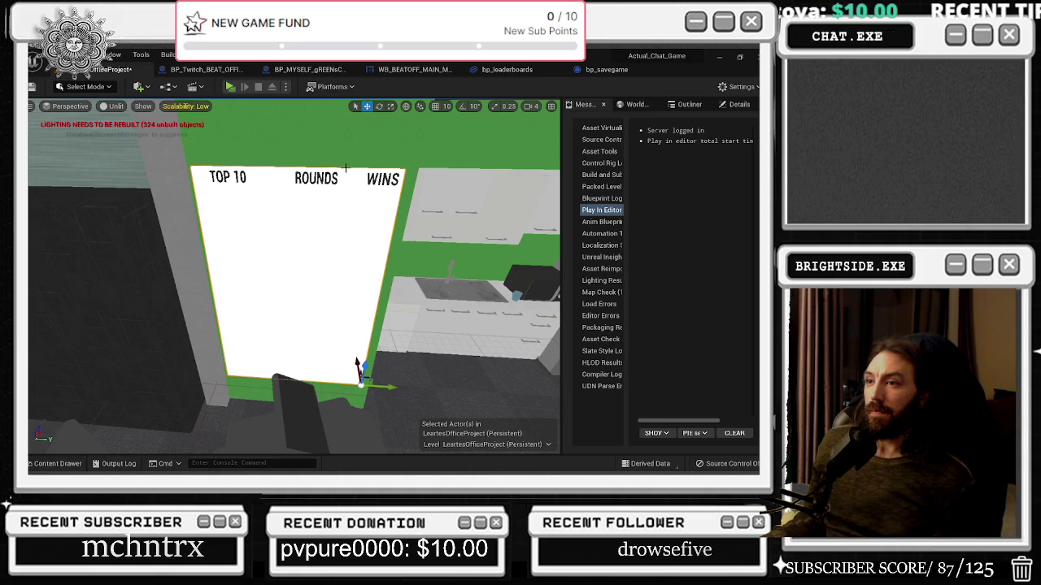
key(alt+p)
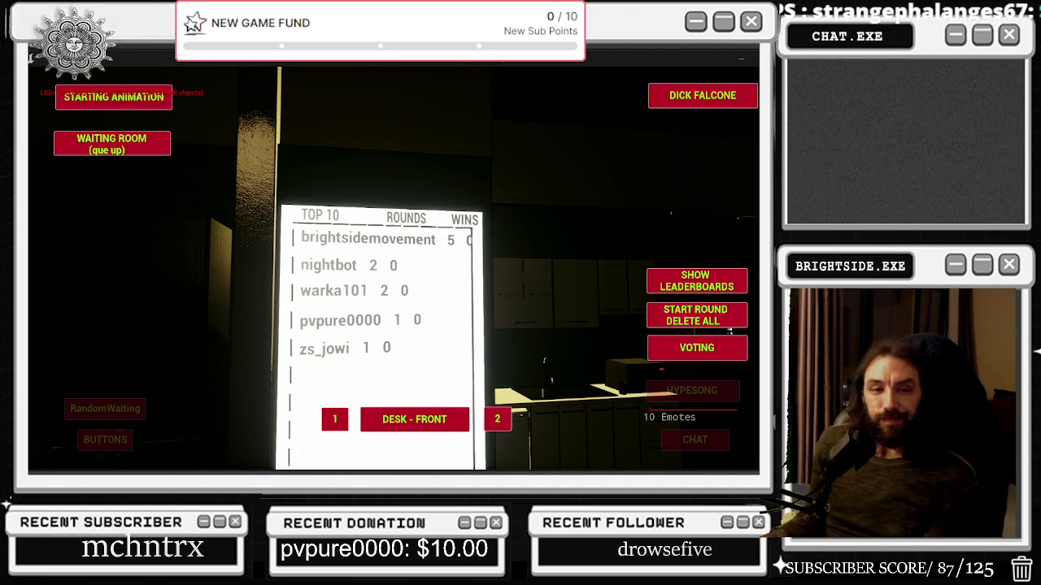
key(Escape)
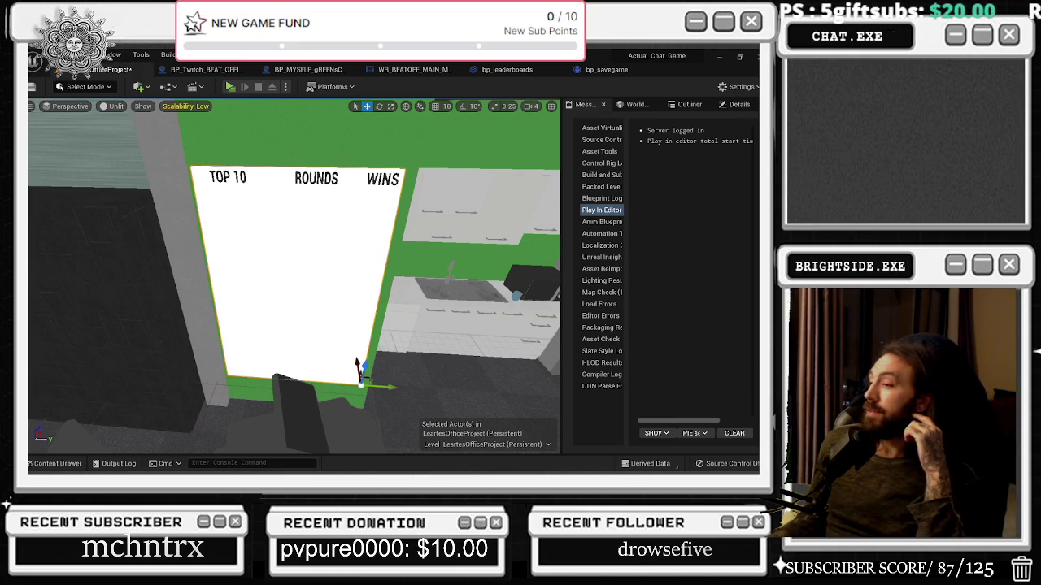
Step: Close the bp_savegame, bp_leaderboards and WB_BEATOFF_MAIN_MENU blueprint tabs
click(604, 72)
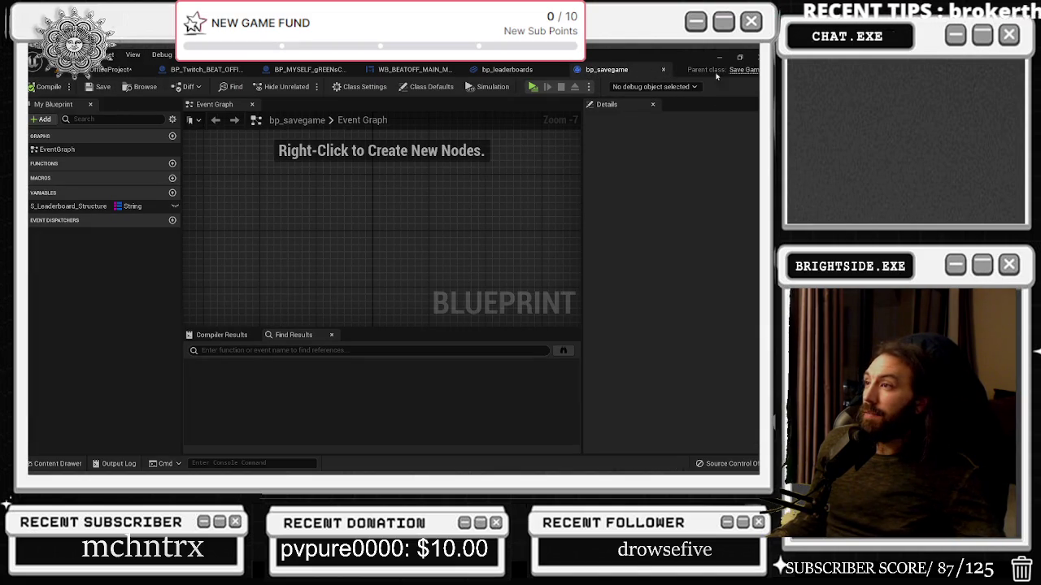
click(662, 70)
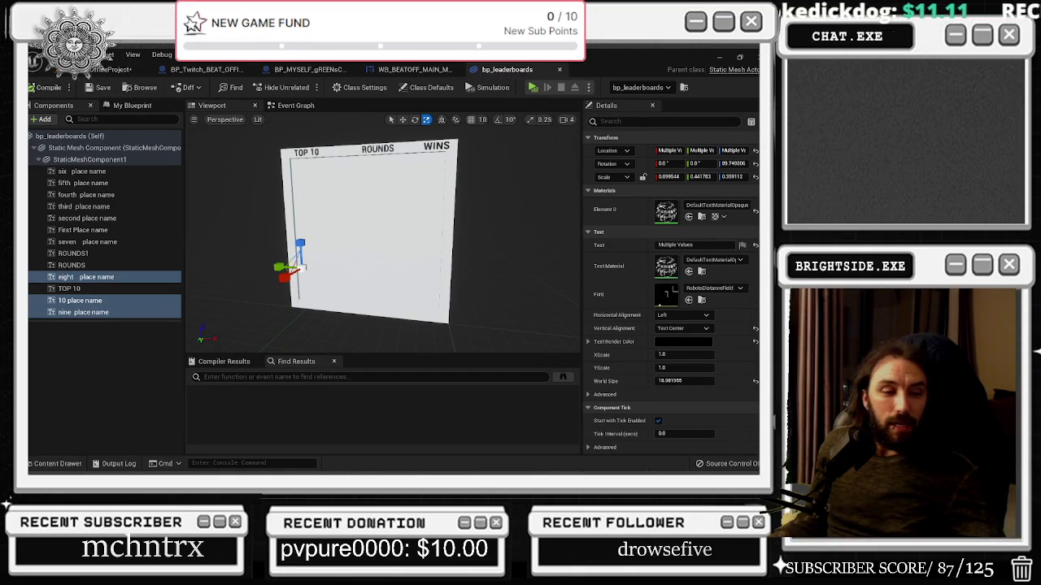
click(559, 69)
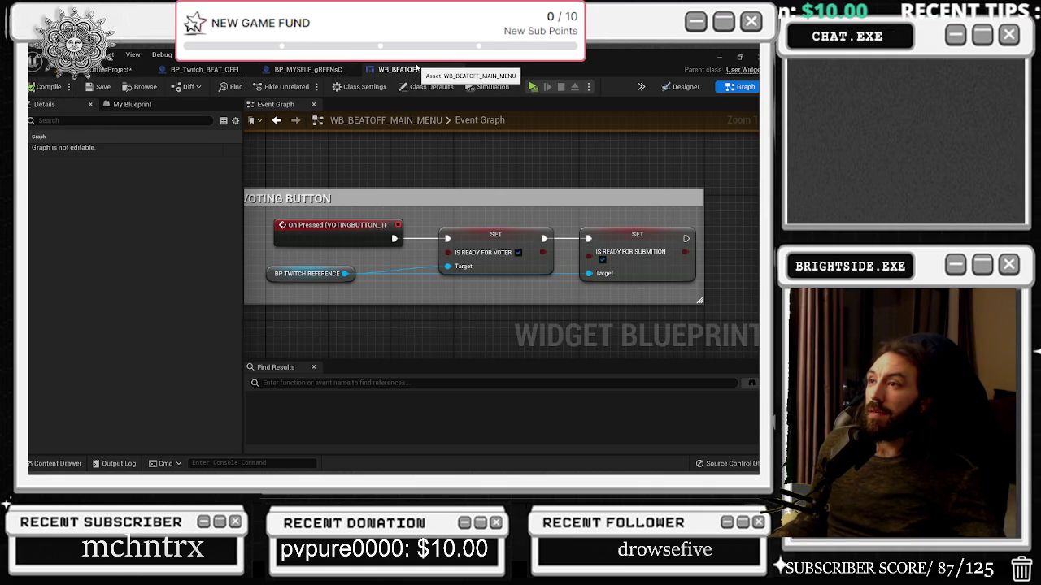
click(300, 69)
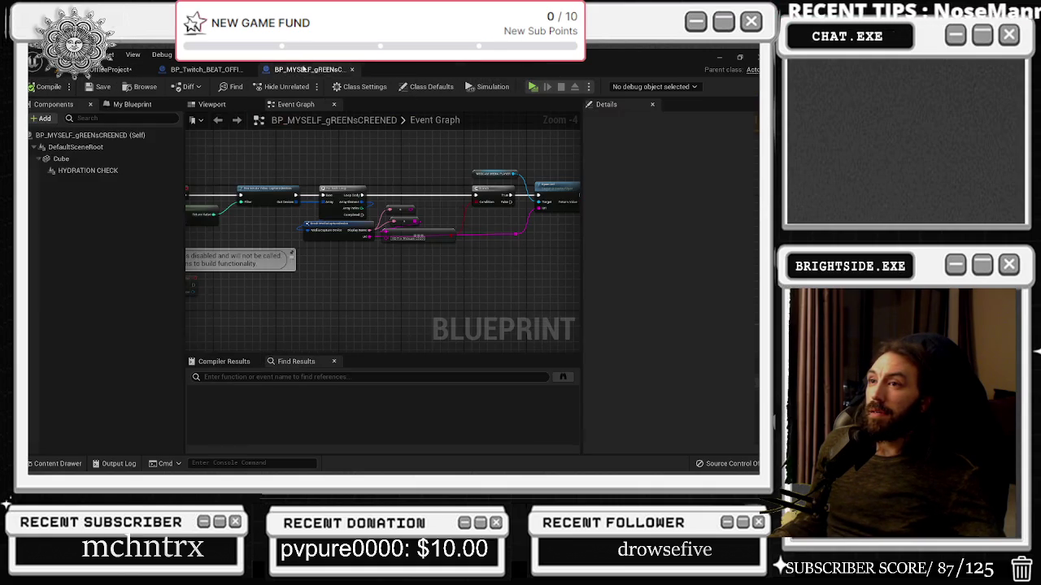
Step: Shift the webcam Break-to-Open Url node group right in BP_MYSELF_gREENsCREENED, then close it
scroll(302, 260, up, 2)
scroll(308, 230, down, 2)
scroll(308, 230, up, 1)
mouse_move(334, 196)
mouse_down()
mouse_move(452, 283)
mouse_move(563, 293)
mouse_up()
drag(419, 175, 542, 253)
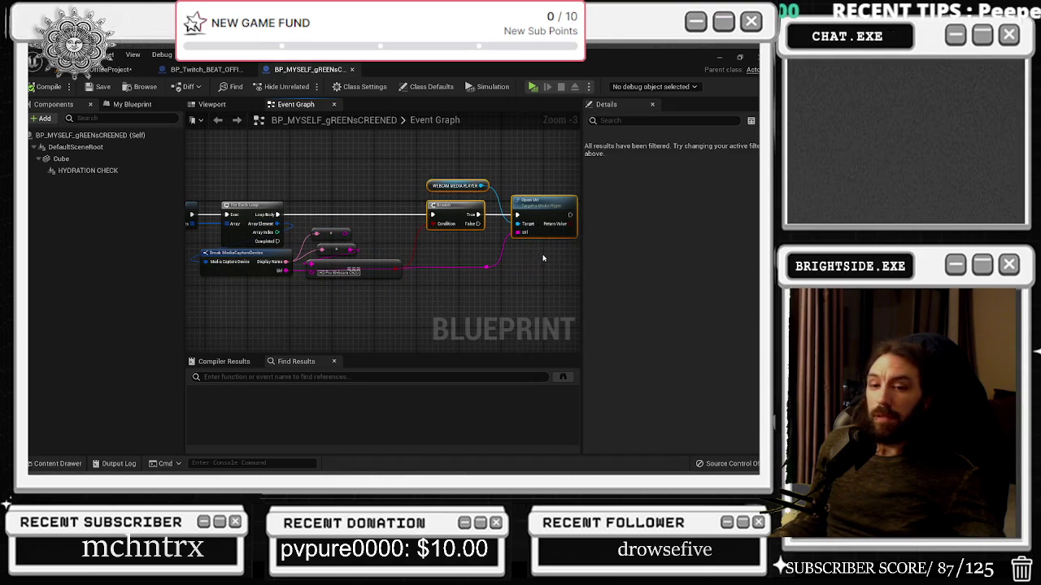
drag(540, 169, 288, 317)
drag(368, 273, 427, 274)
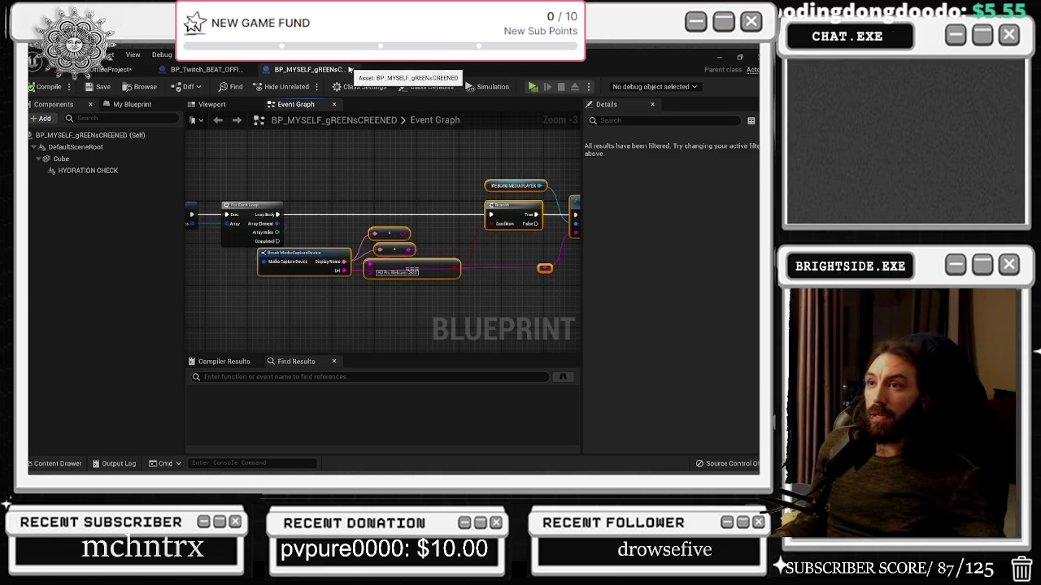
click(353, 70)
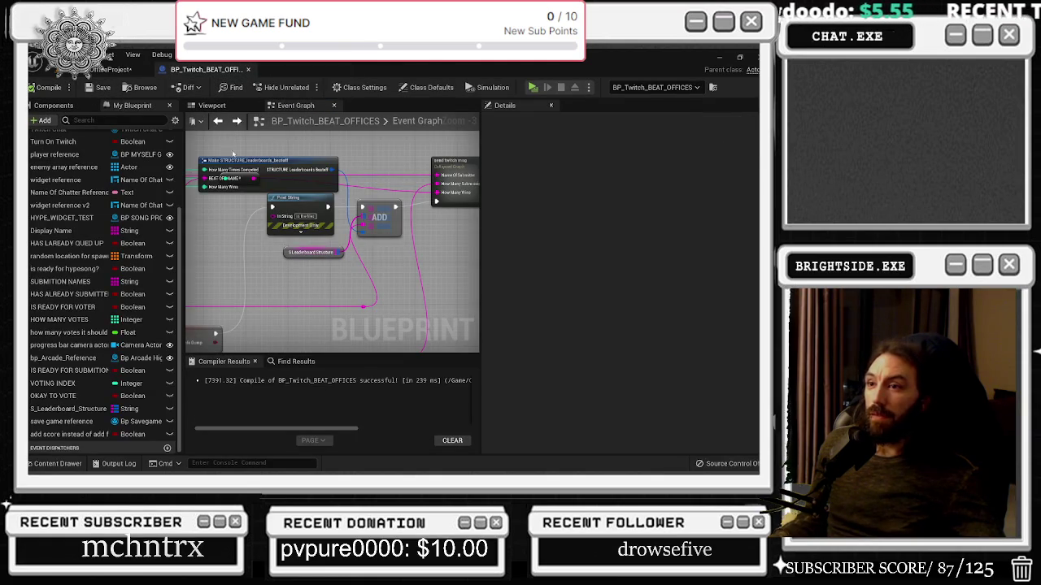
Step: Drag the To String (Integer) node up-left ahead of Make STRUCTURE, then search for the leaderboard structure
drag(288, 209, 369, 220)
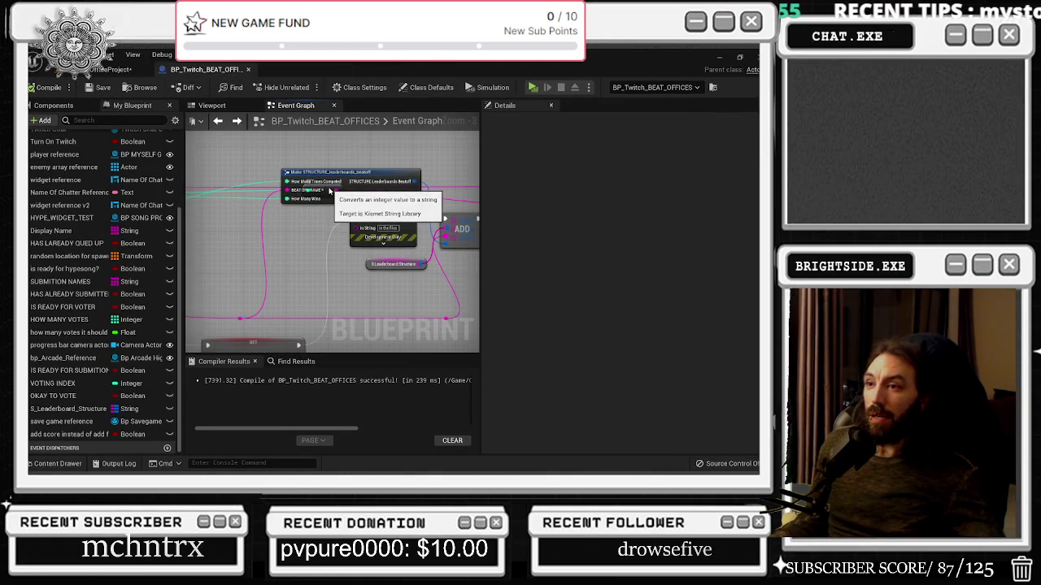
mouse_move(230, 189)
mouse_down()
mouse_move(221, 189)
mouse_move(278, 164)
mouse_up()
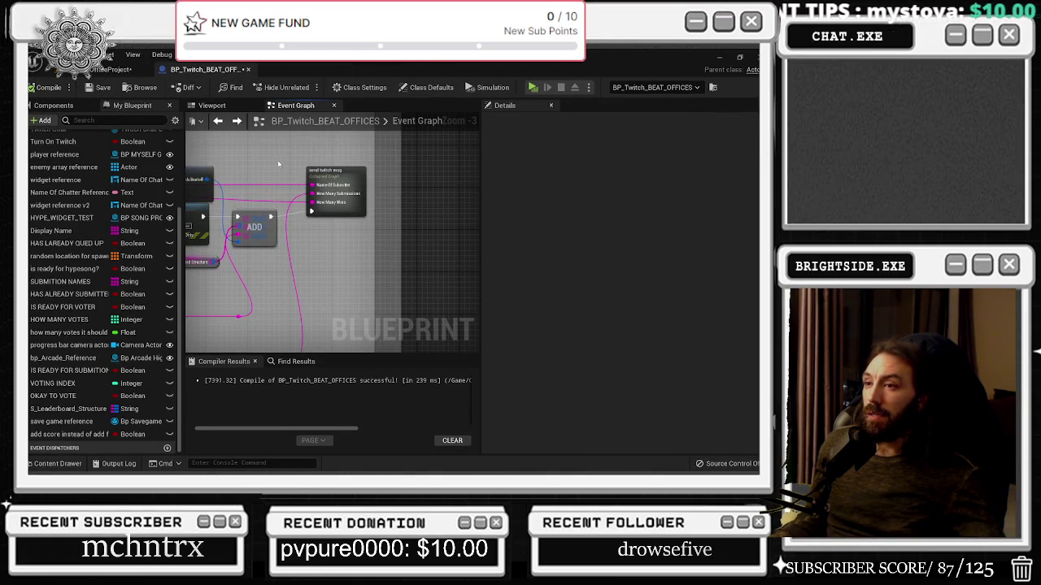
click(248, 217)
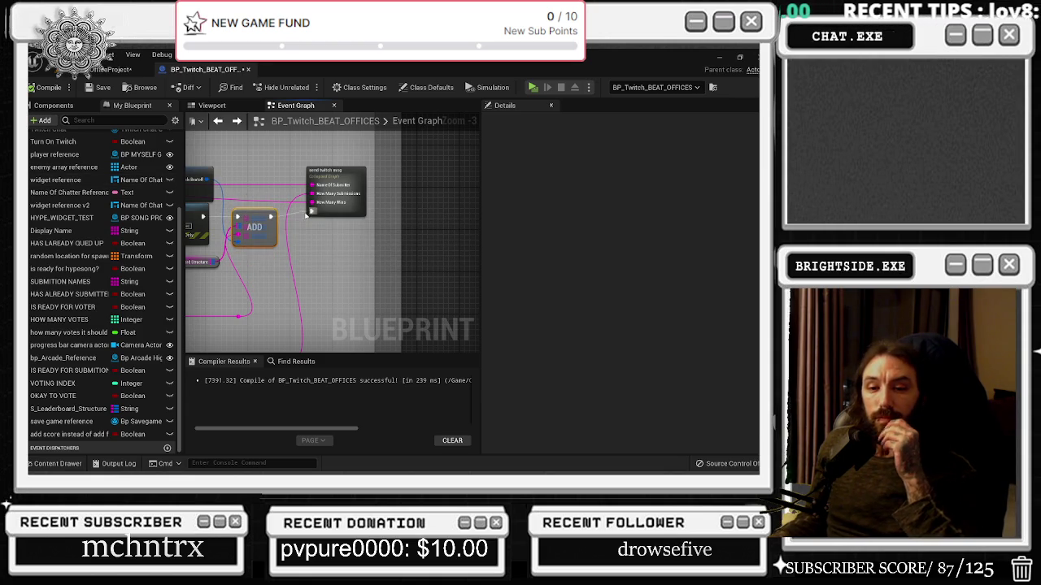
drag(248, 217, 409, 262)
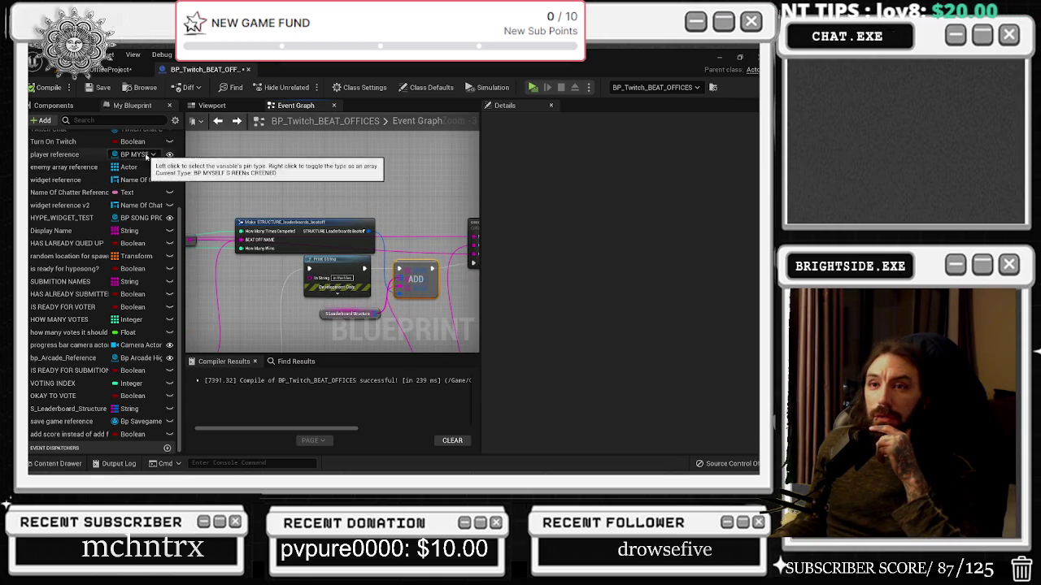
click(110, 70)
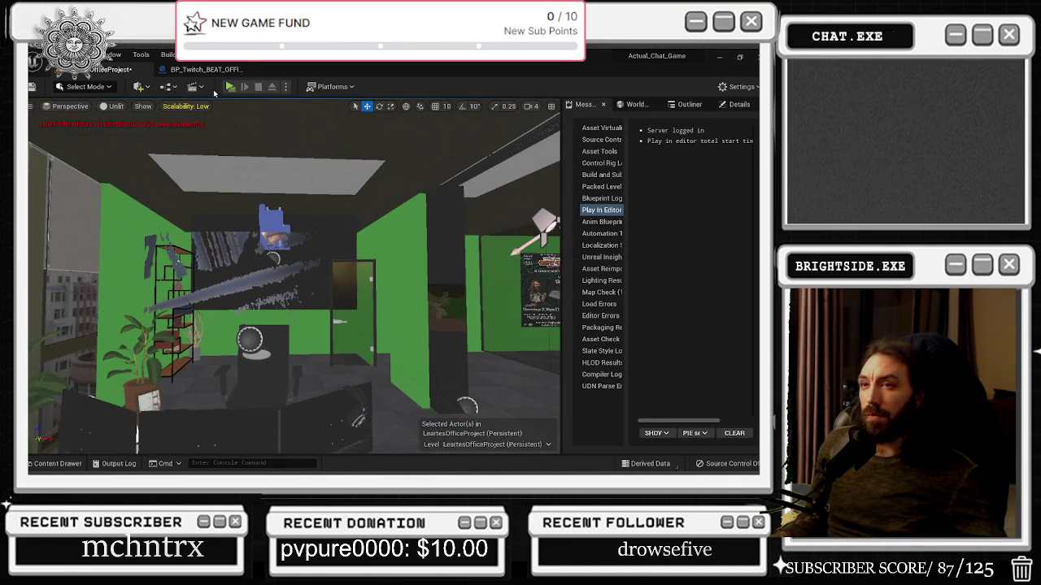
click(203, 69)
scroll(321, 228, down, 3)
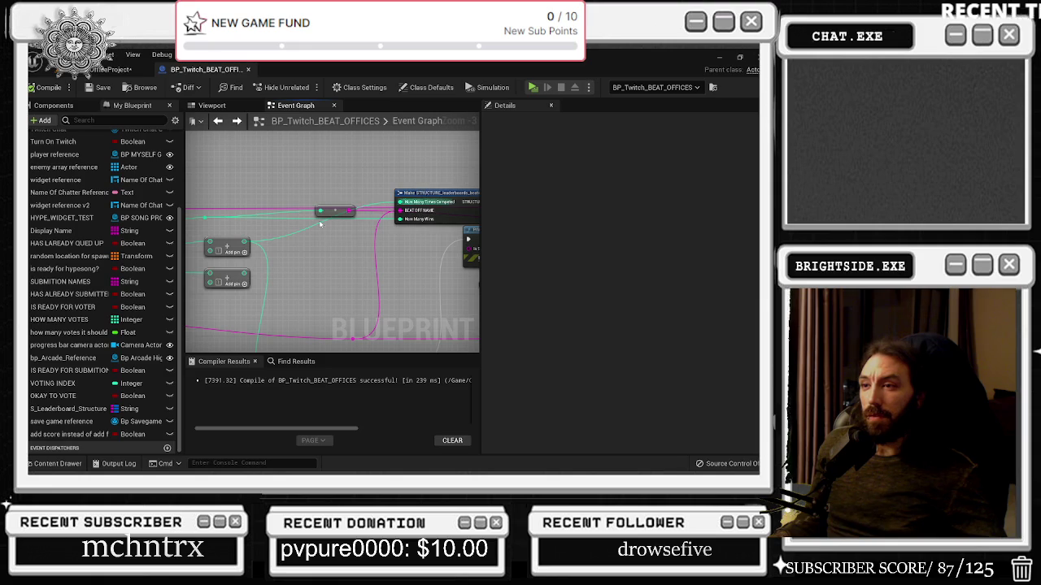
drag(326, 209, 254, 200)
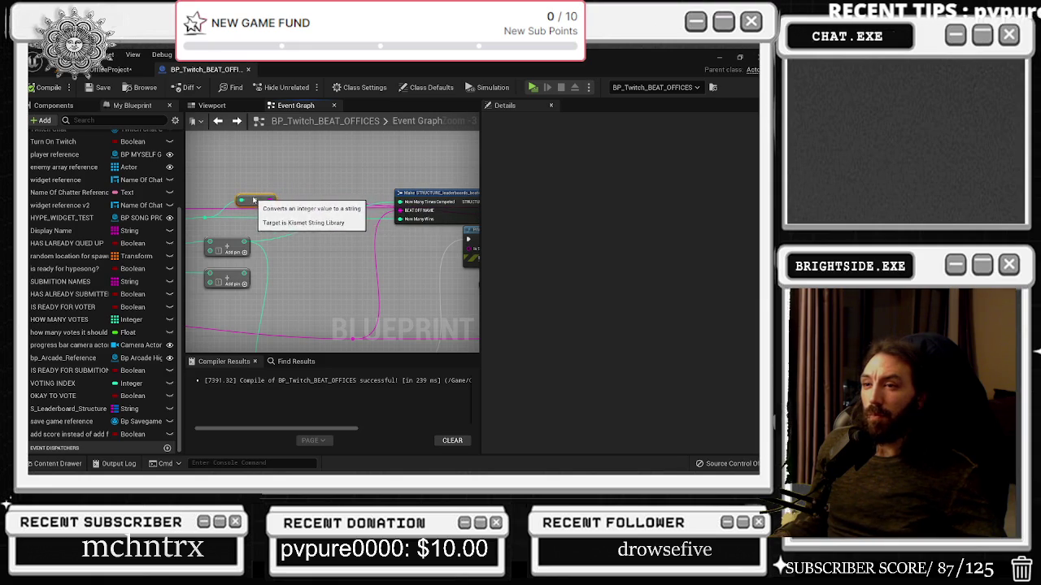
click(110, 69)
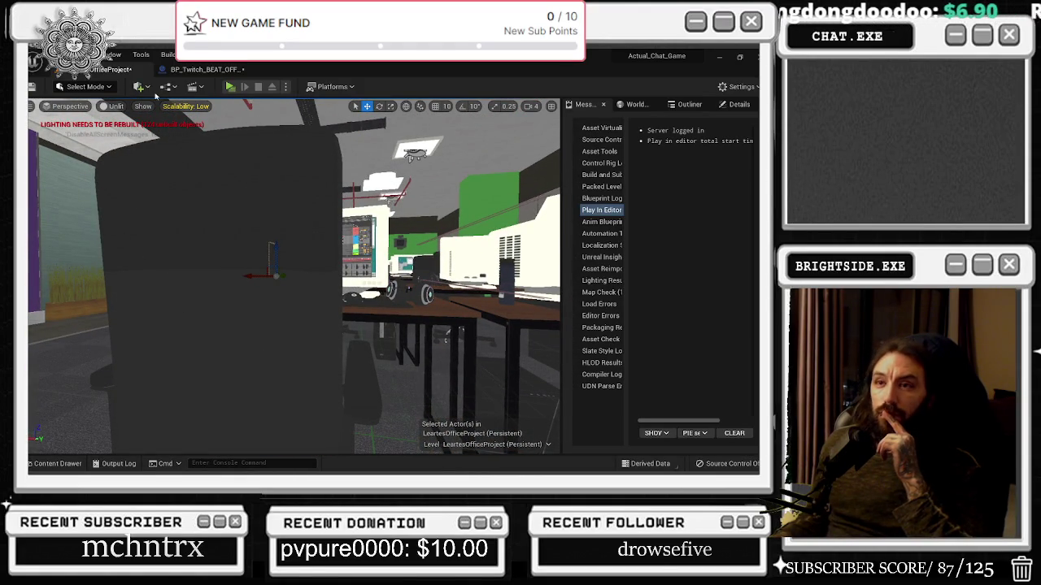
click(205, 69)
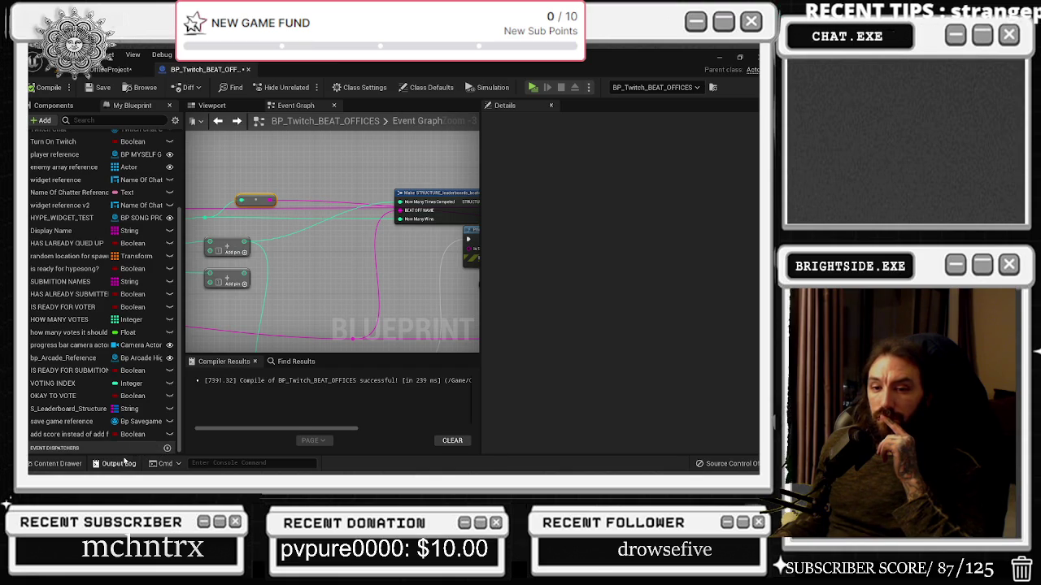
click(53, 464)
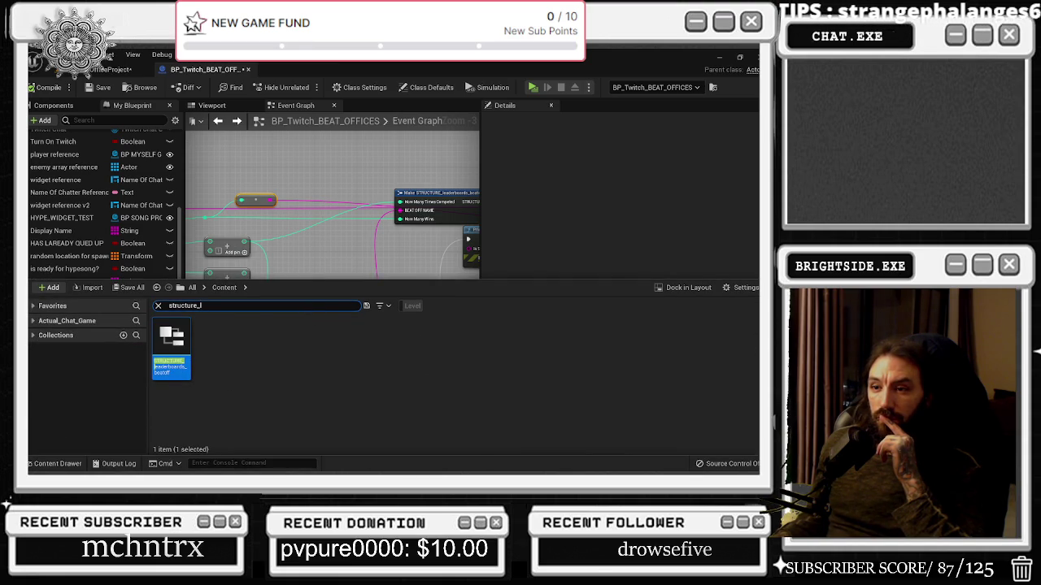
Step: Drag Make STRUCTURE further left of ADD and send twitch msg, save BP_Twitch_BEAT_OFFICES, return to level
click(342, 243)
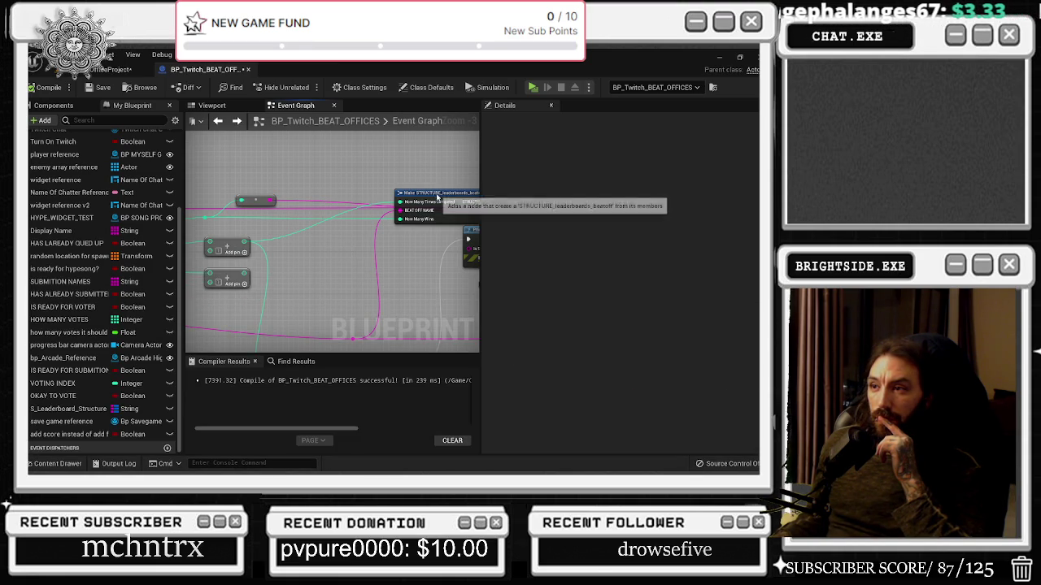
drag(439, 195, 366, 196)
drag(370, 291, 343, 273)
click(386, 220)
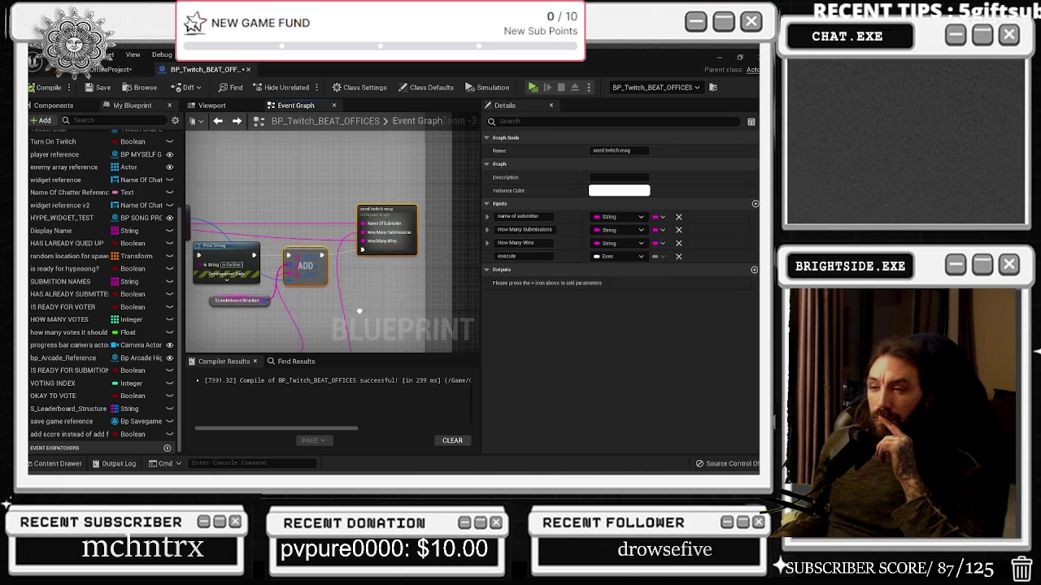
drag(386, 220, 469, 210)
click(96, 88)
click(106, 69)
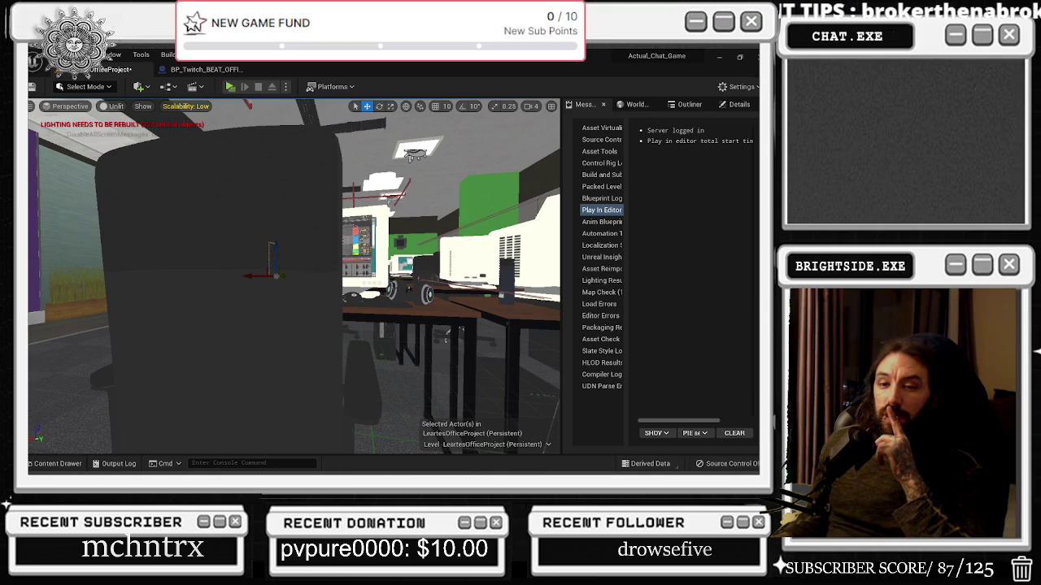
click(230, 86)
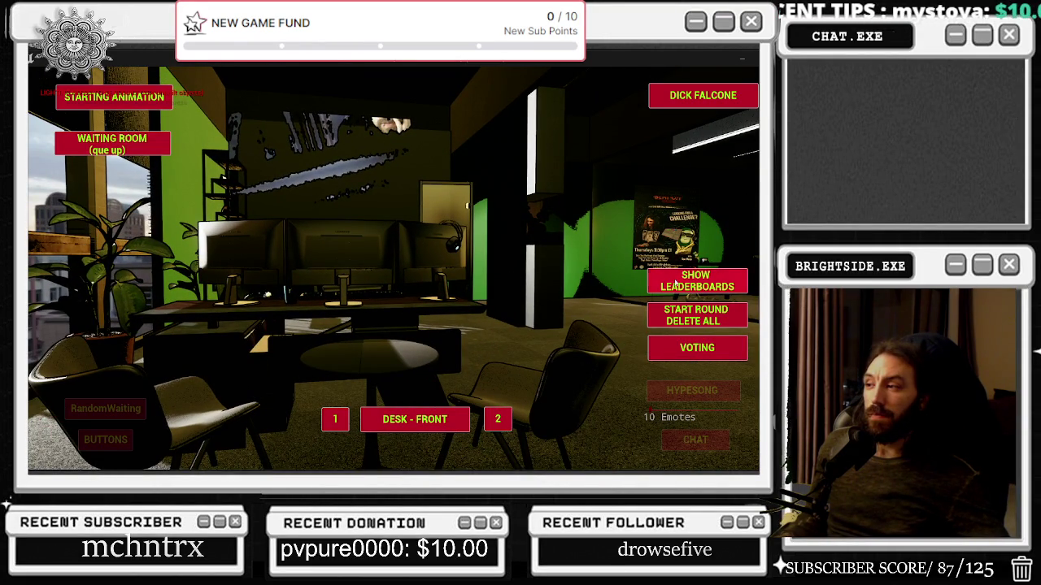
click(708, 286)
click(709, 286)
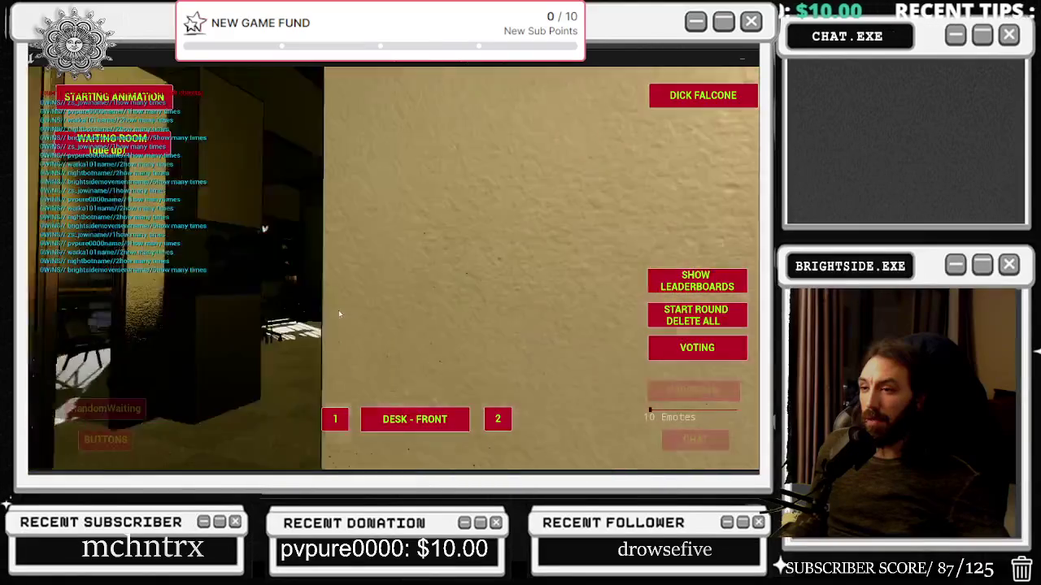
key(super+Tab)
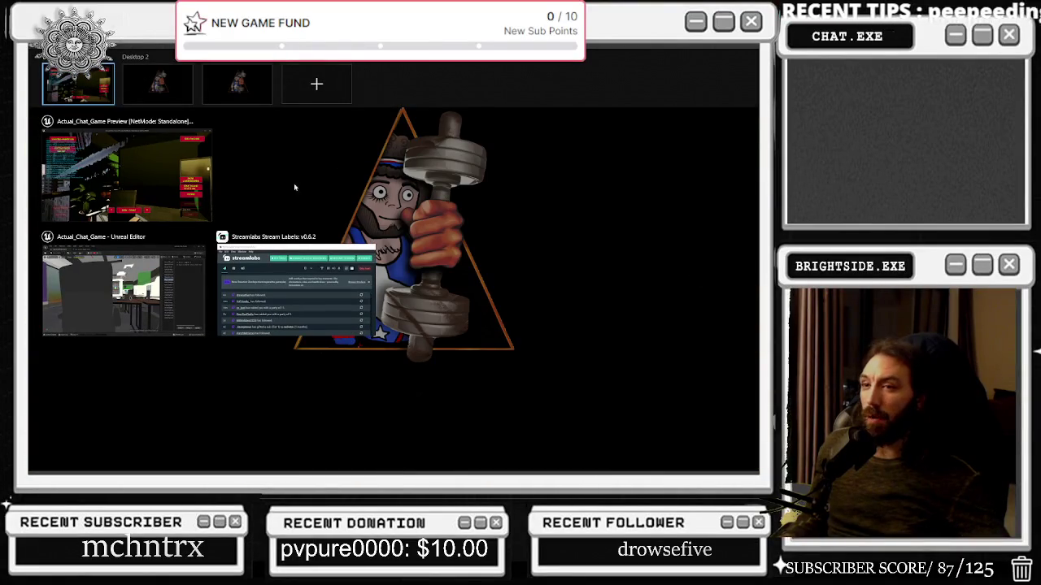
click(209, 188)
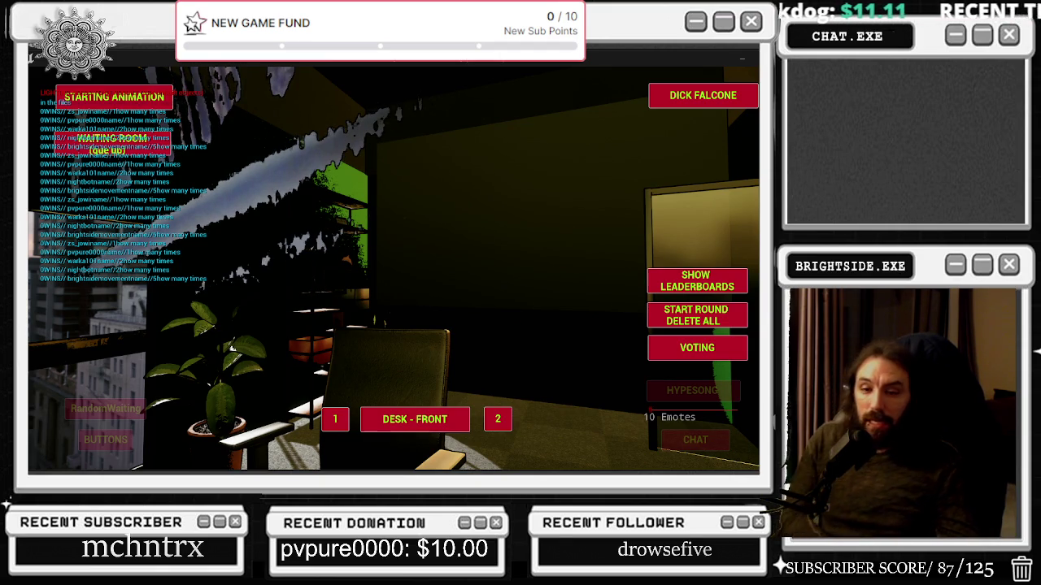
key(Escape)
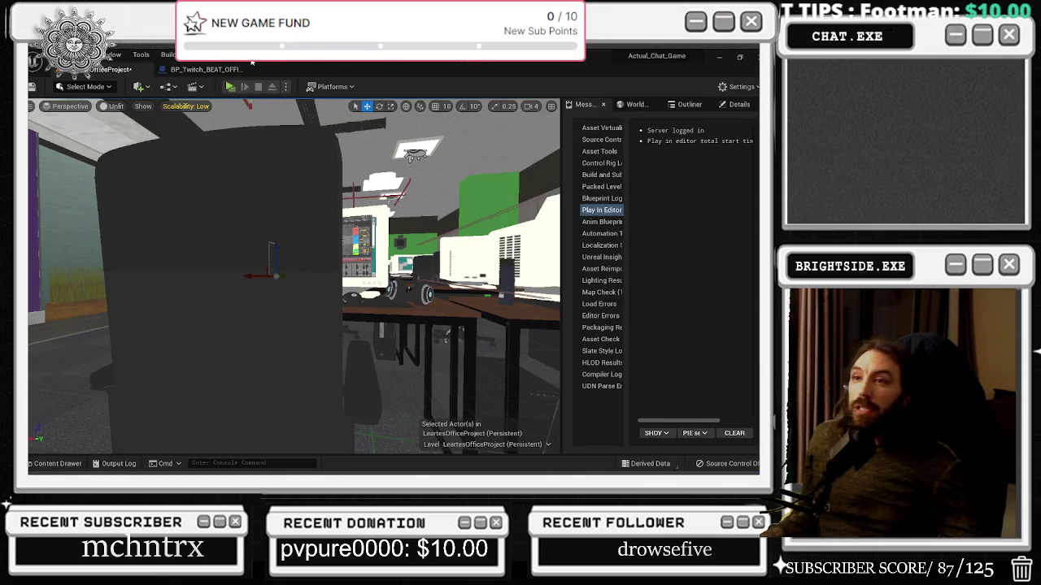
Step: Open the collapsed send twitch msg graph and nudge its Inputs node up and left
click(210, 69)
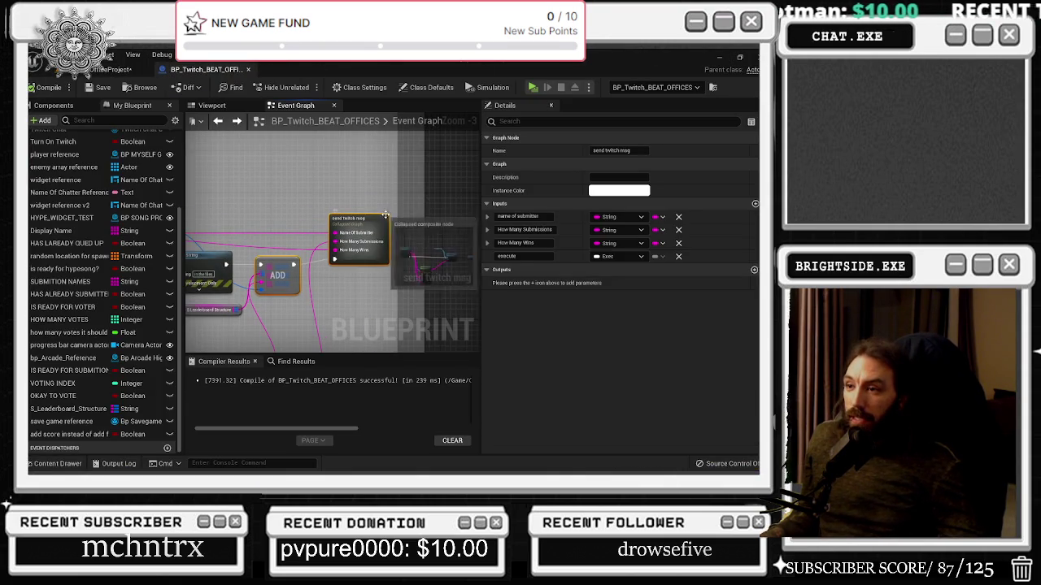
double_click(385, 215)
scroll(352, 245, up, 2)
mouse_move(340, 266)
mouse_down()
mouse_move(430, 249)
mouse_move(381, 190)
mouse_move(376, 234)
mouse_move(387, 239)
mouse_up()
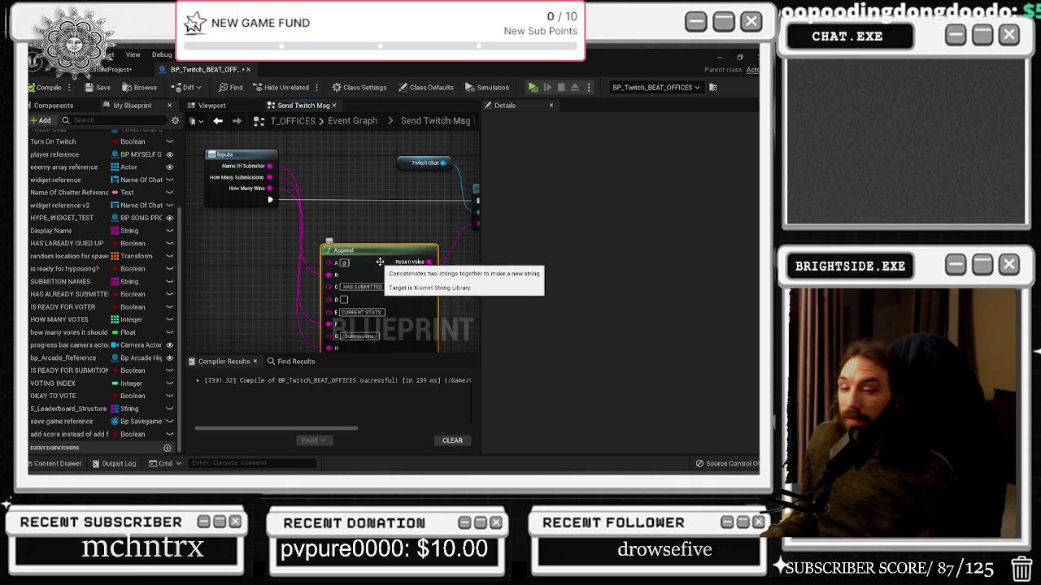
mouse_move(350, 213)
mouse_down()
mouse_move(299, 220)
mouse_move(407, 216)
mouse_up()
click(243, 214)
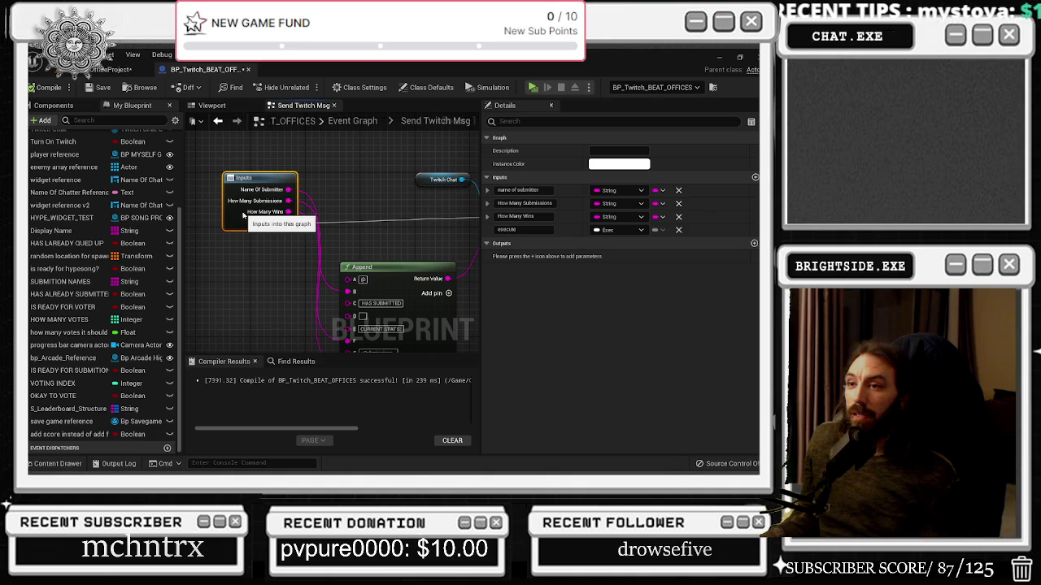
drag(243, 212, 222, 204)
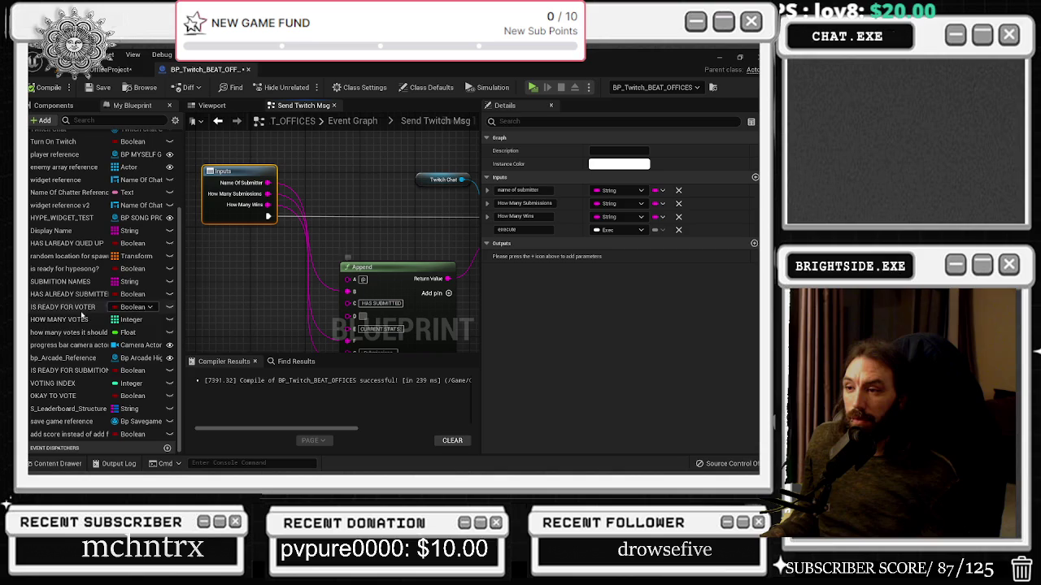
mouse_move(383, 265)
mouse_down()
mouse_move(295, 219)
mouse_move(276, 225)
mouse_up()
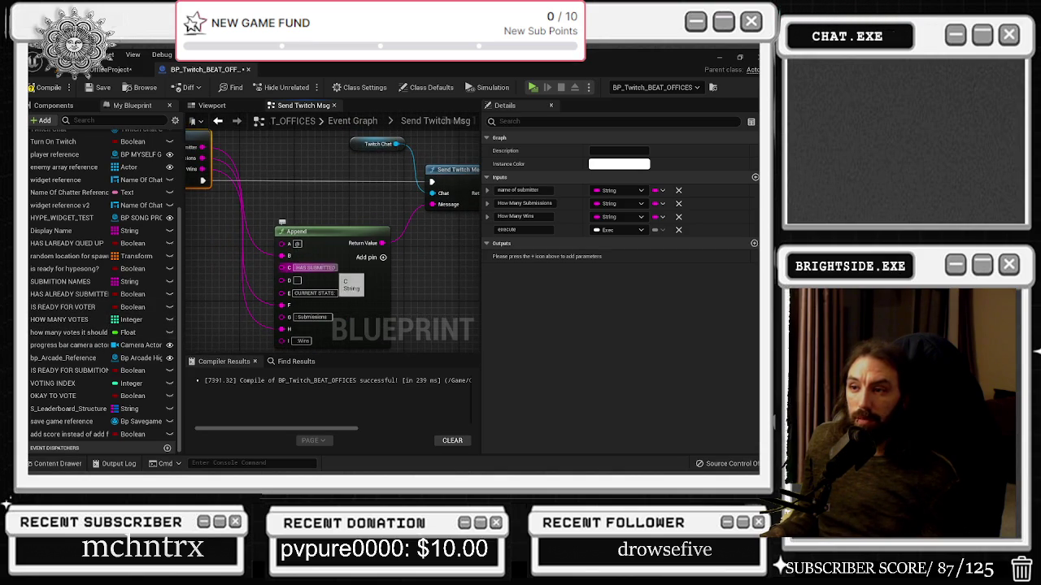
Step: Edit the Append node's CURRENT STATS, Submissions and Wins label boxes so labels precede counts
click(328, 294)
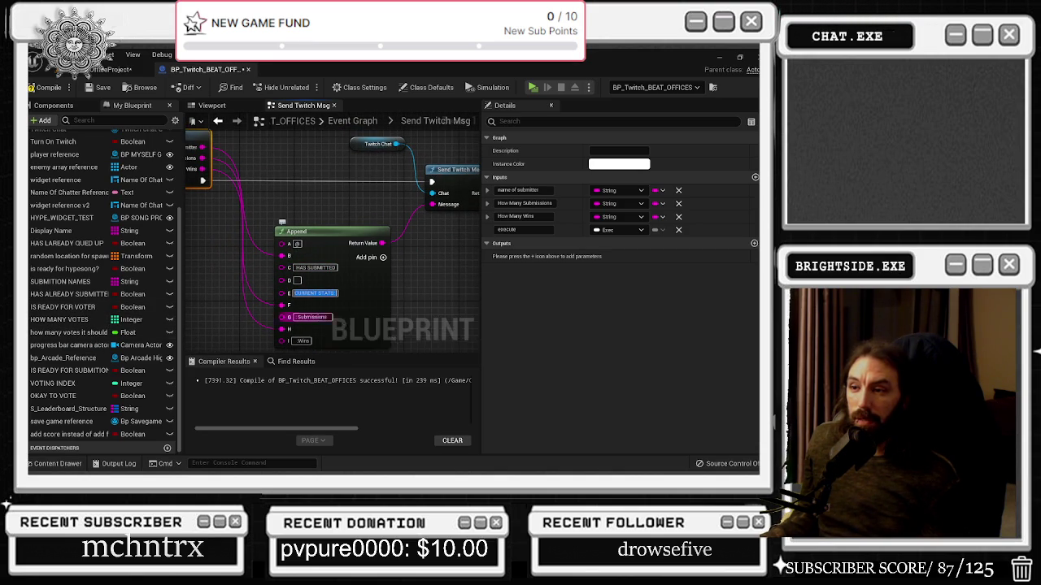
click(311, 317)
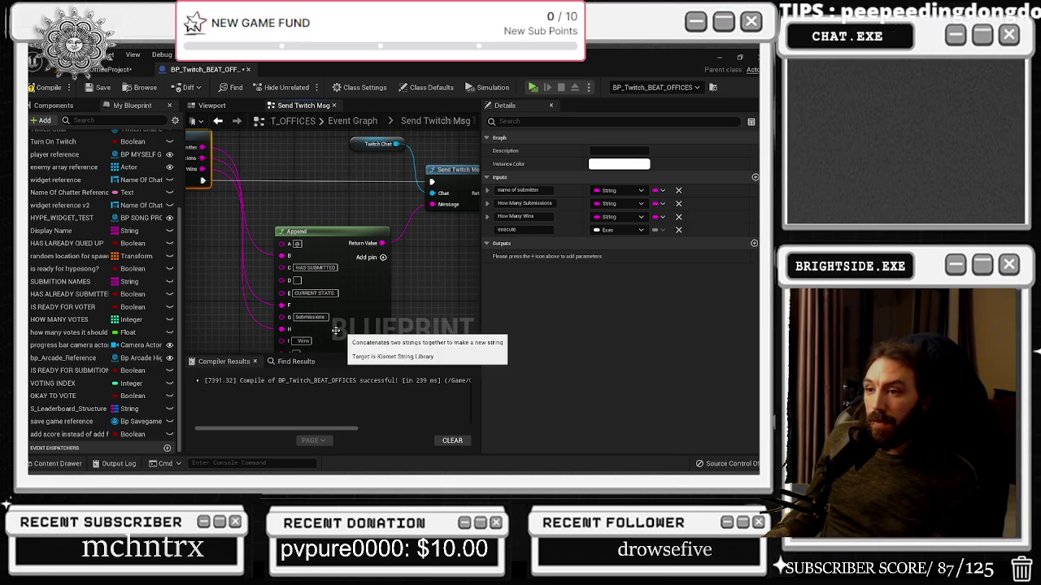
scroll(316, 334, down, 1)
click(309, 339)
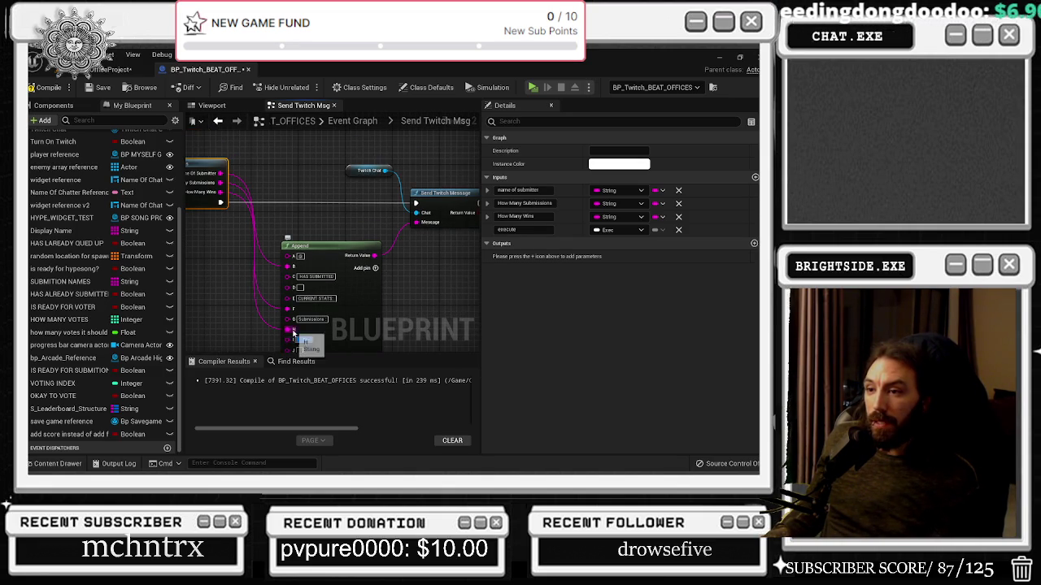
mouse_move(221, 192)
mouse_down()
mouse_move(325, 325)
mouse_move(291, 280)
mouse_up()
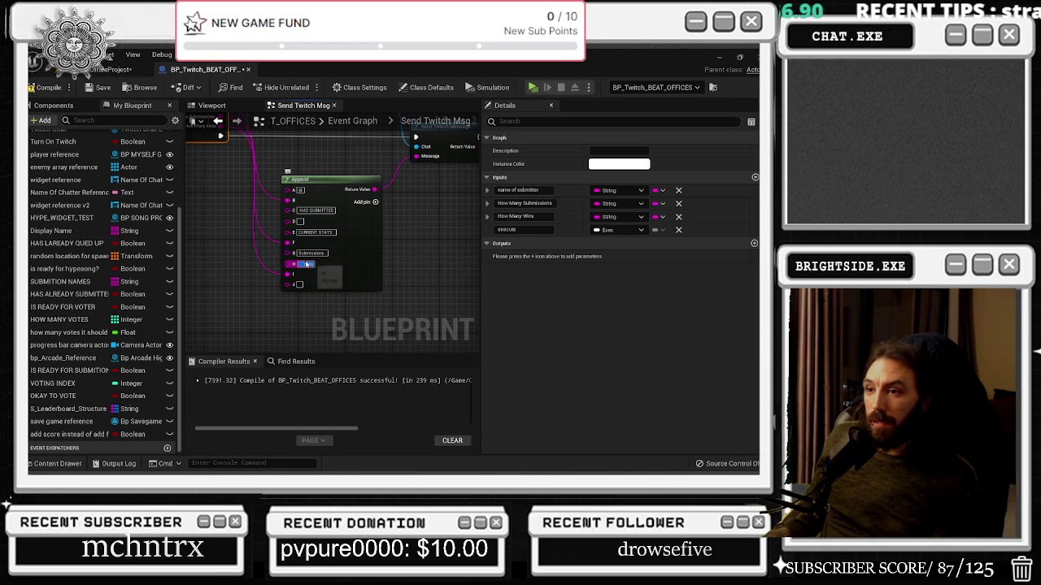
click(305, 254)
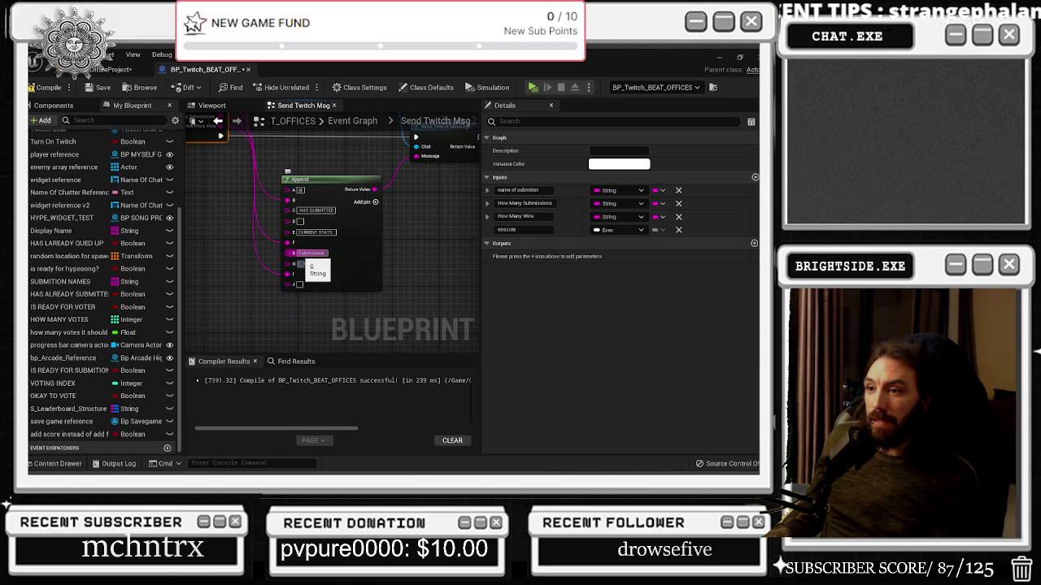
key(Return)
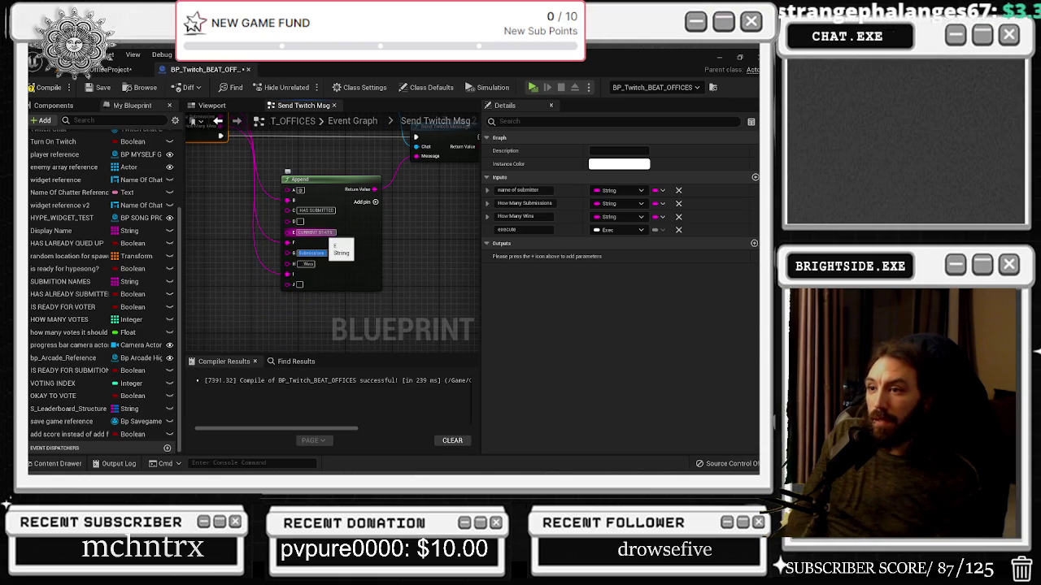
click(316, 253)
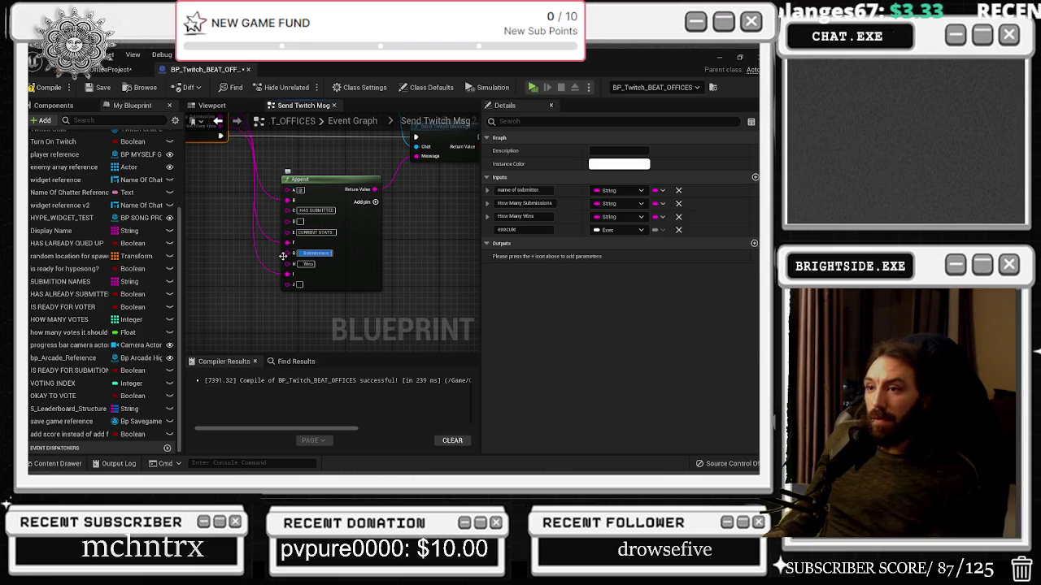
key(Return)
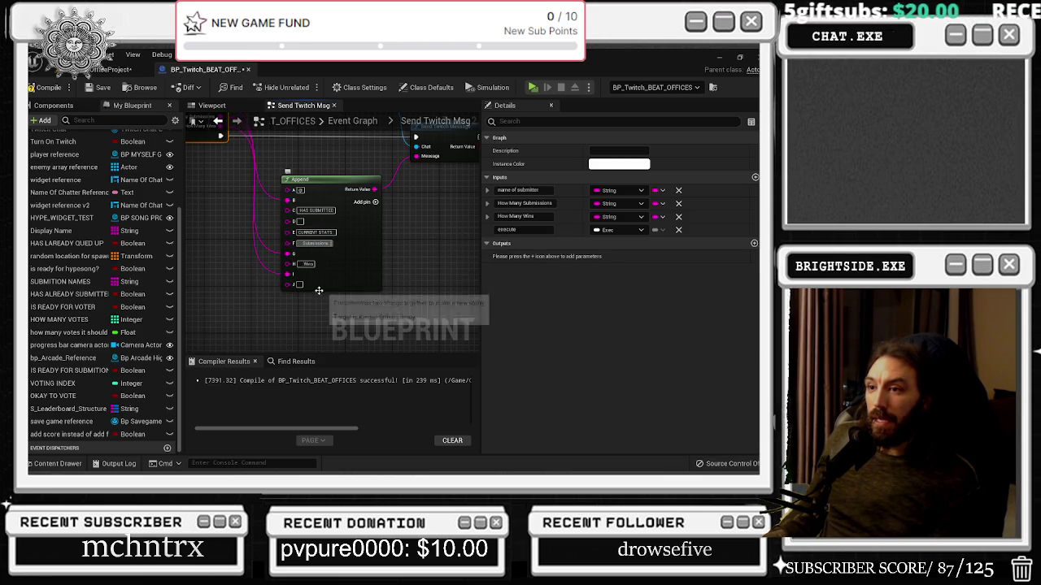
drag(319, 290, 284, 345)
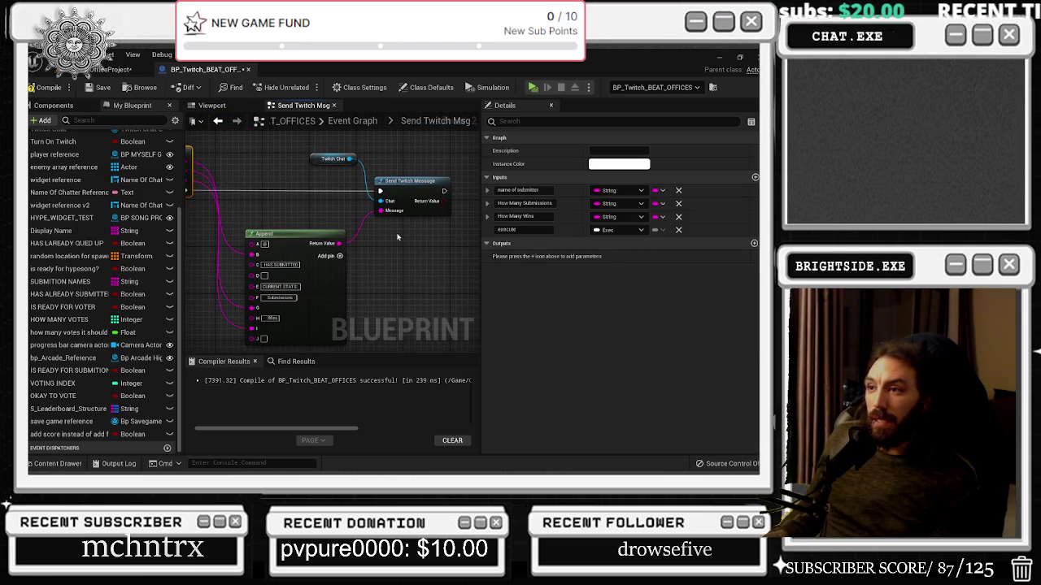
Step: Compile BP_Twitch_BEAT_OFFICES and return to its main Event Graph
click(44, 87)
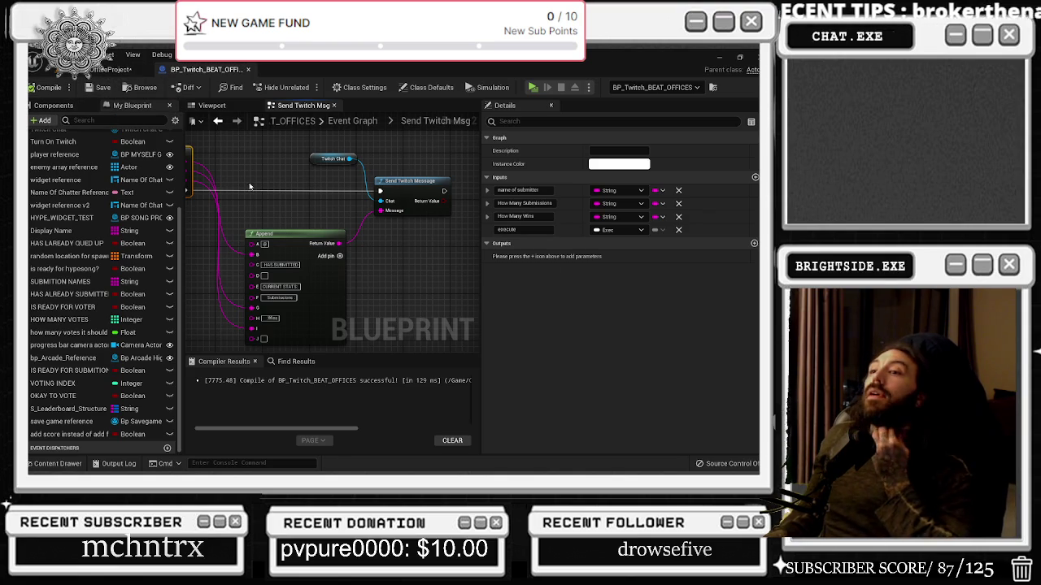
scroll(316, 204, down, 2)
click(335, 219)
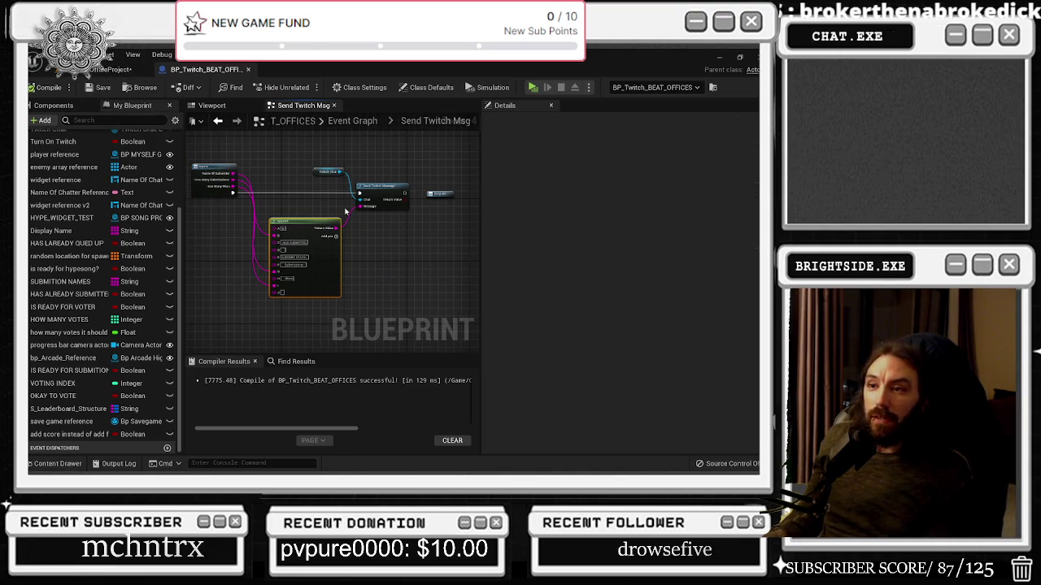
click(217, 122)
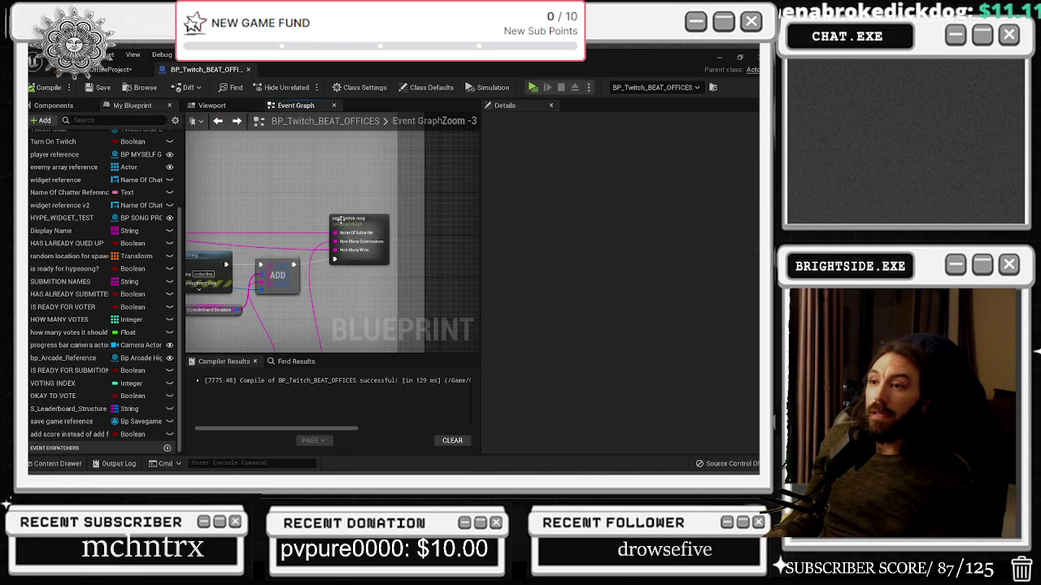
Step: Launch a Play In Editor session of the office level
click(105, 69)
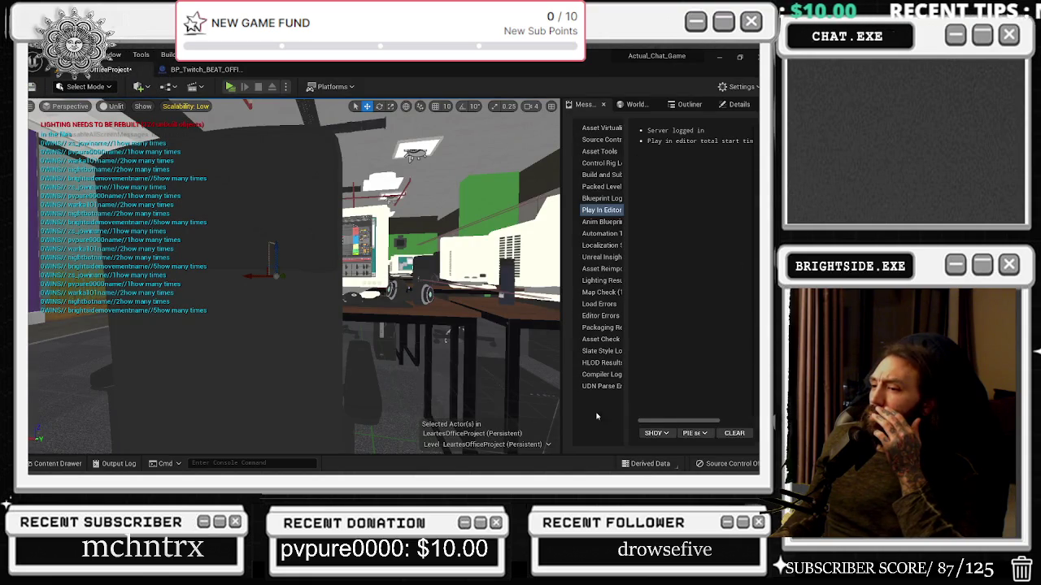
click(208, 70)
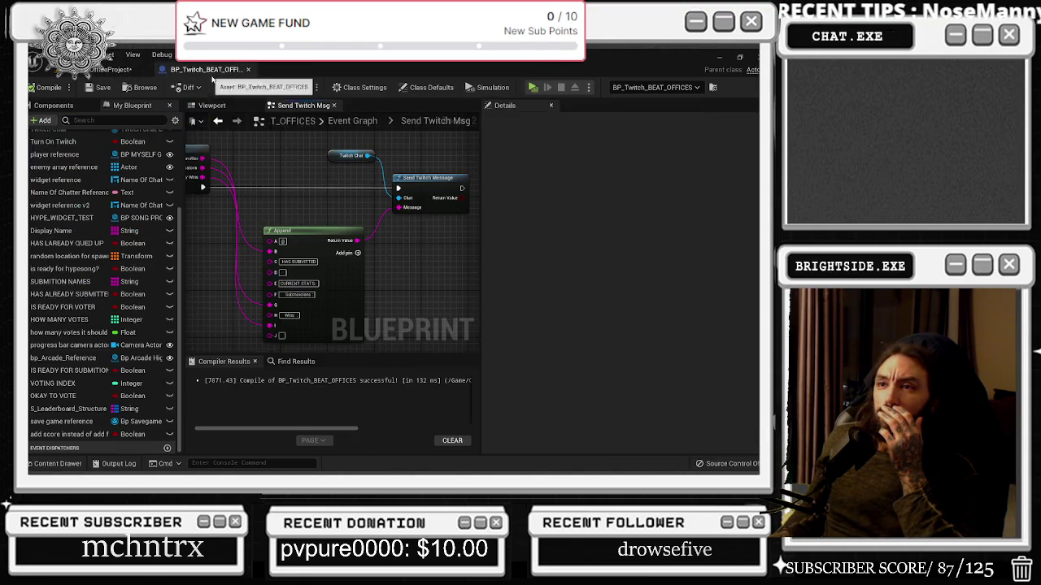
scroll(396, 254, down, 1)
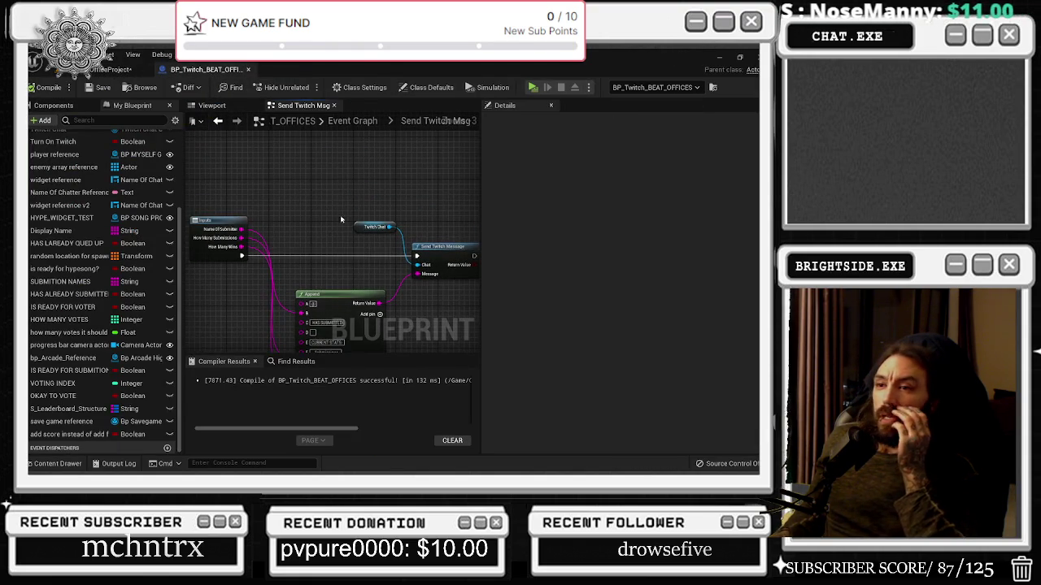
click(105, 70)
click(232, 87)
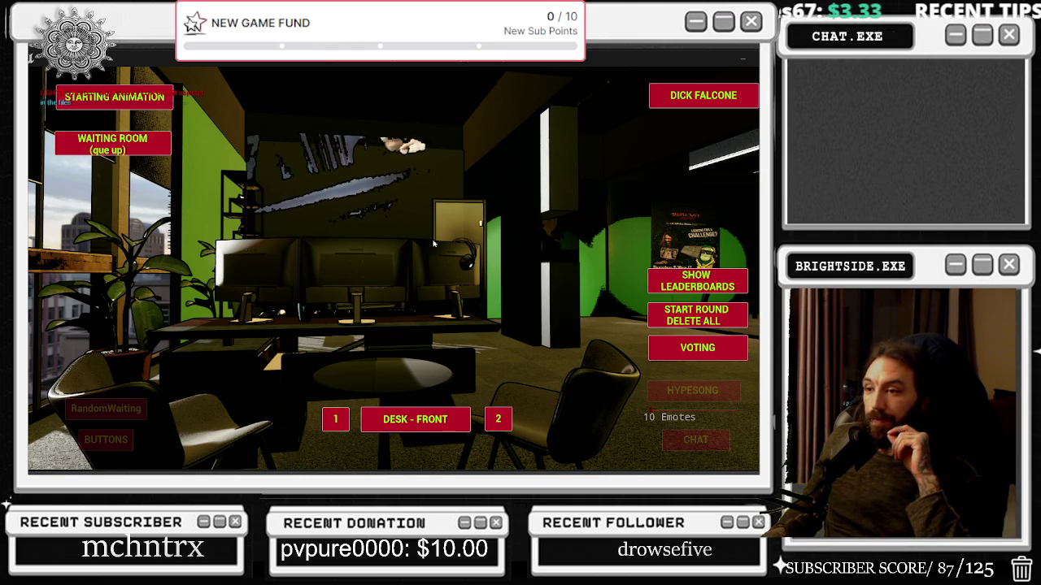
Step: Stop the play session, recompile BP_Twitch_BEAT_OFFICES and go back to the level editor
key(Escape)
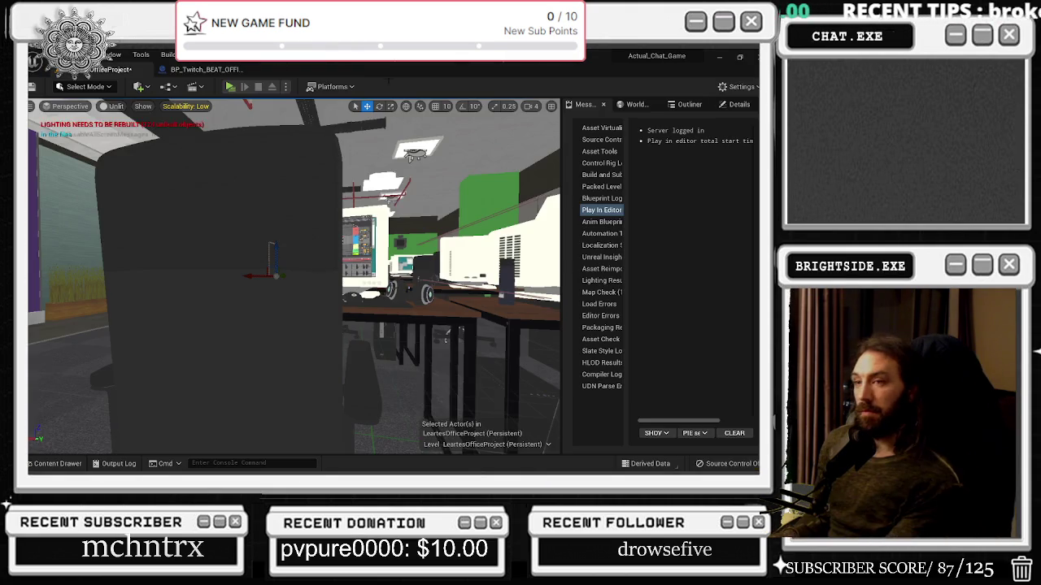
click(209, 70)
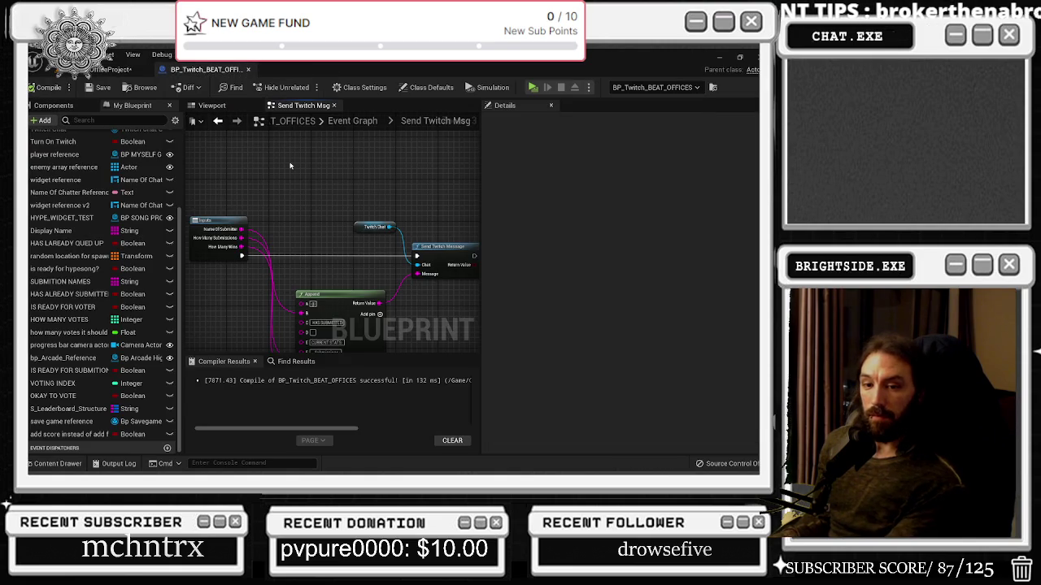
click(45, 87)
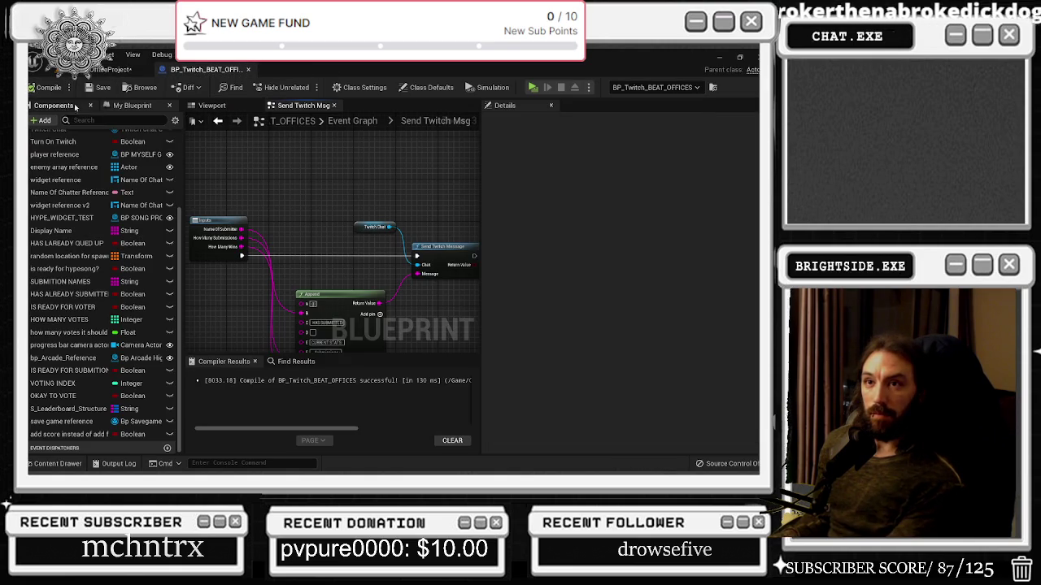
click(231, 107)
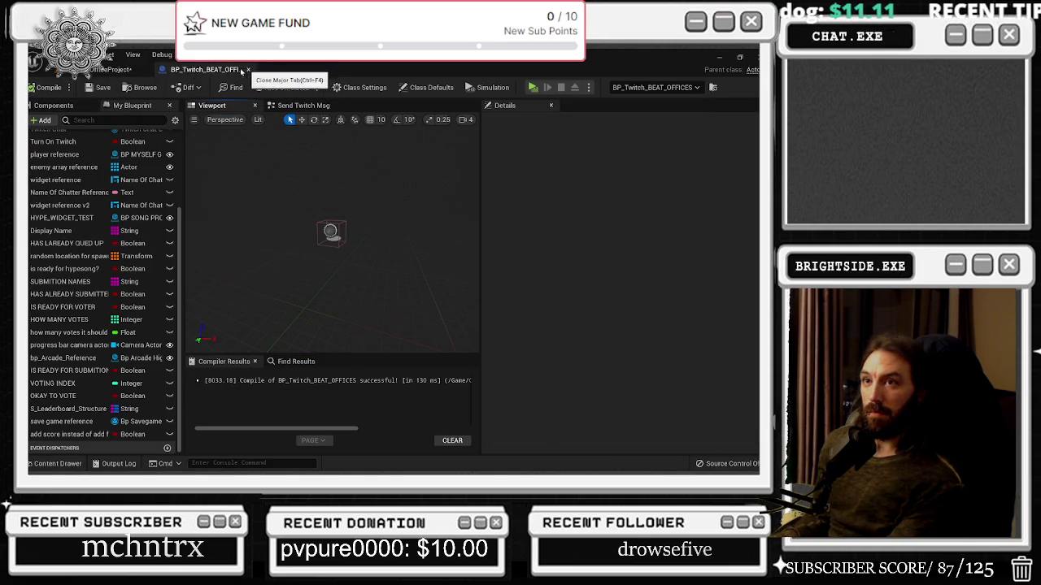
click(114, 70)
Step: Fly the camera to the painting room, then close Unreal Engine, saving the map
key(Right)
mouse_move(411, 247)
mouse_down()
mouse_move(380, 404)
mouse_move(301, 374)
mouse_move(400, 255)
mouse_up()
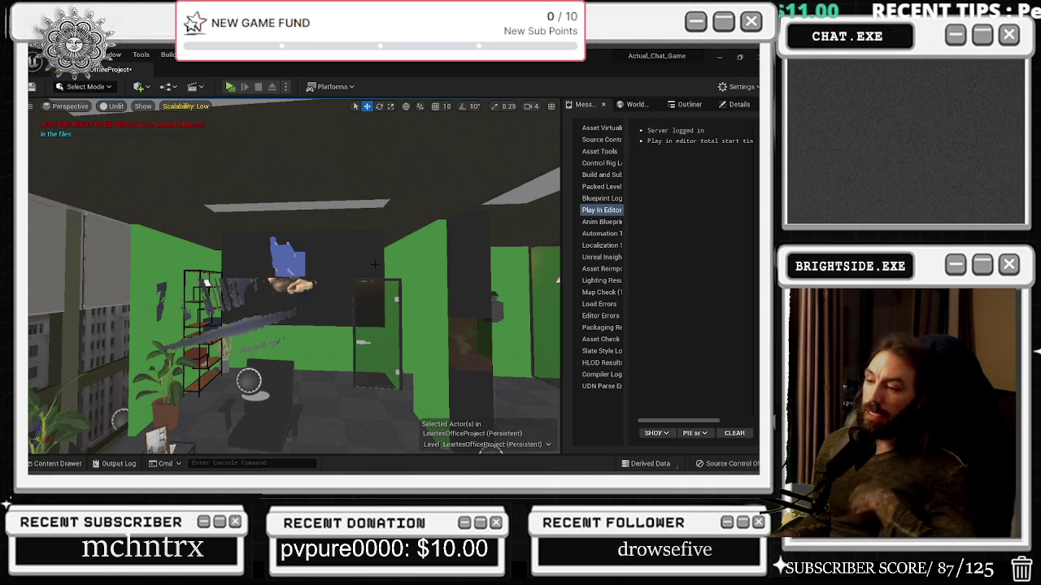
drag(404, 331, 217, 374)
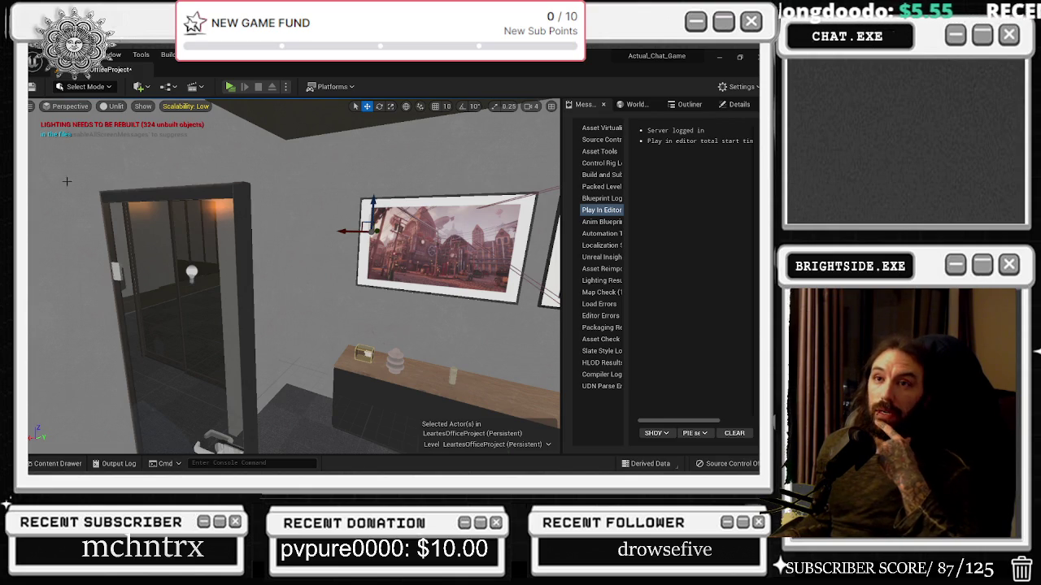
click(31, 86)
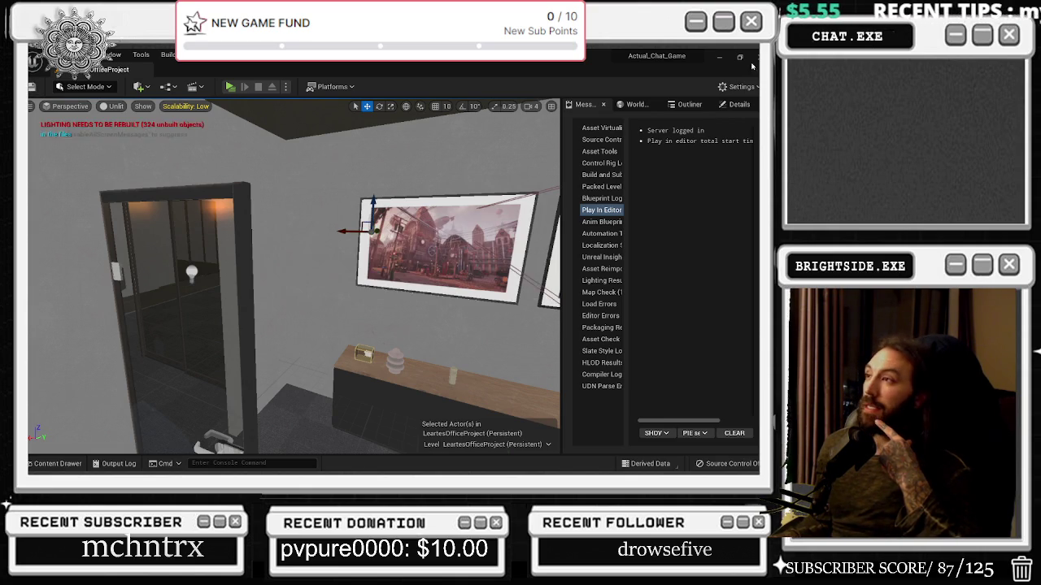
key(super+d)
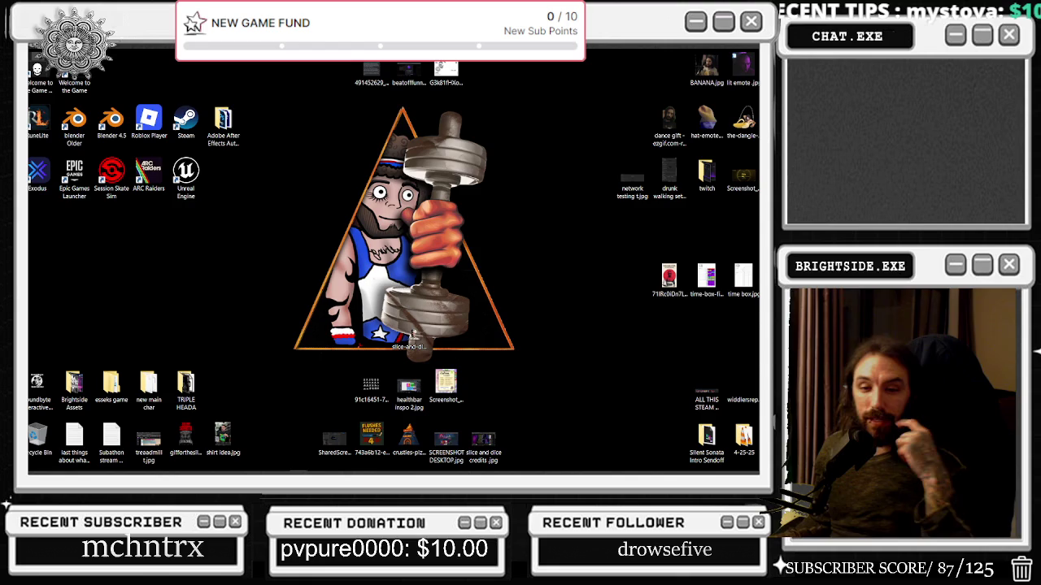